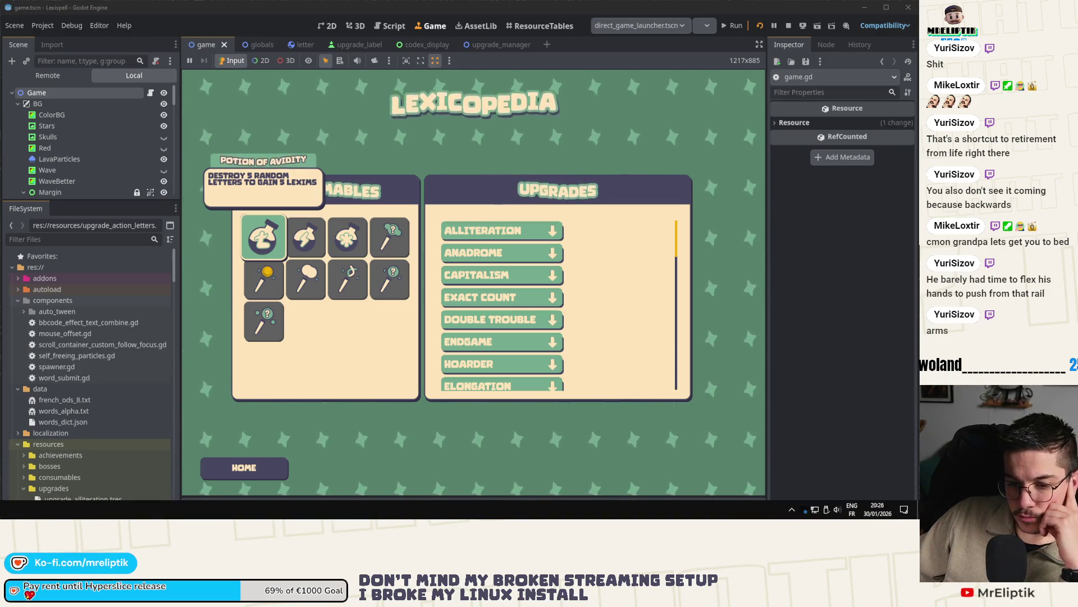
Scroll the Lexicopedia Upgrades list down and read the descriptions from Hoarder through Love Letter.
mouse_move(471, 231)
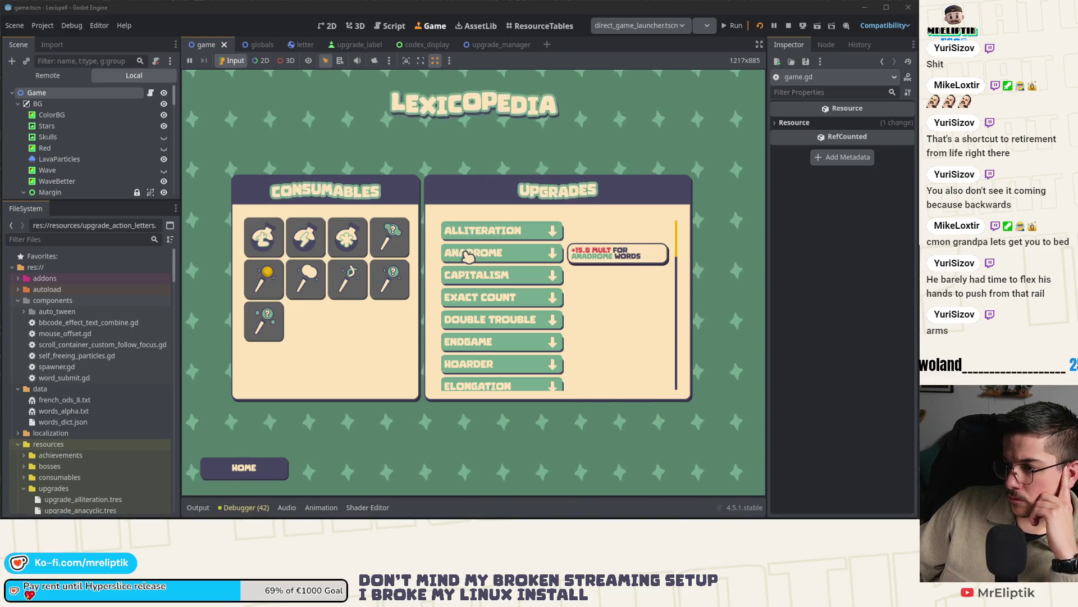
mouse_move(526, 275)
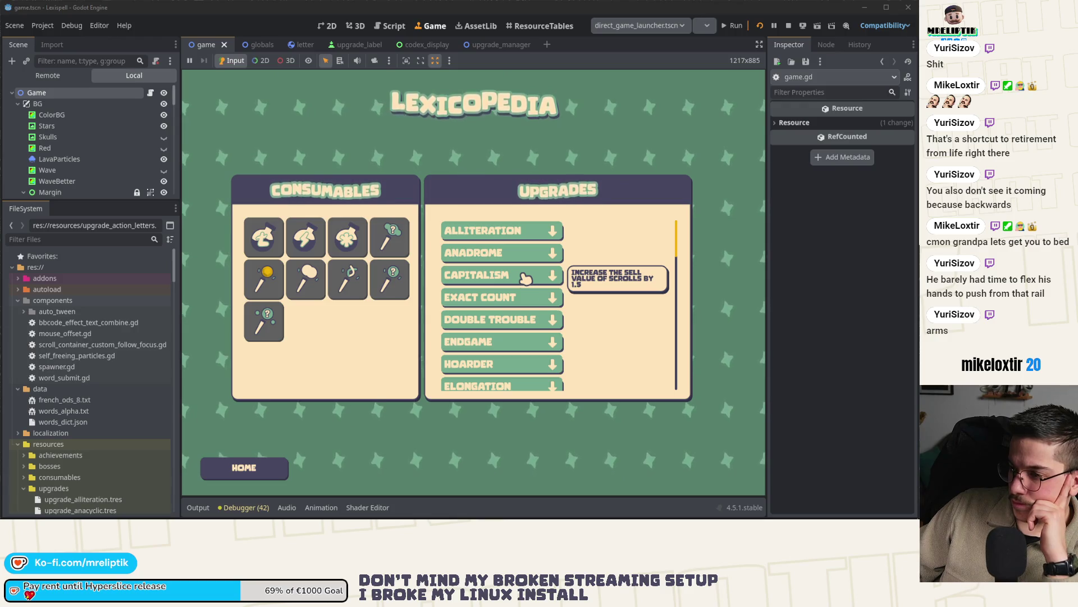
mouse_move(512, 304)
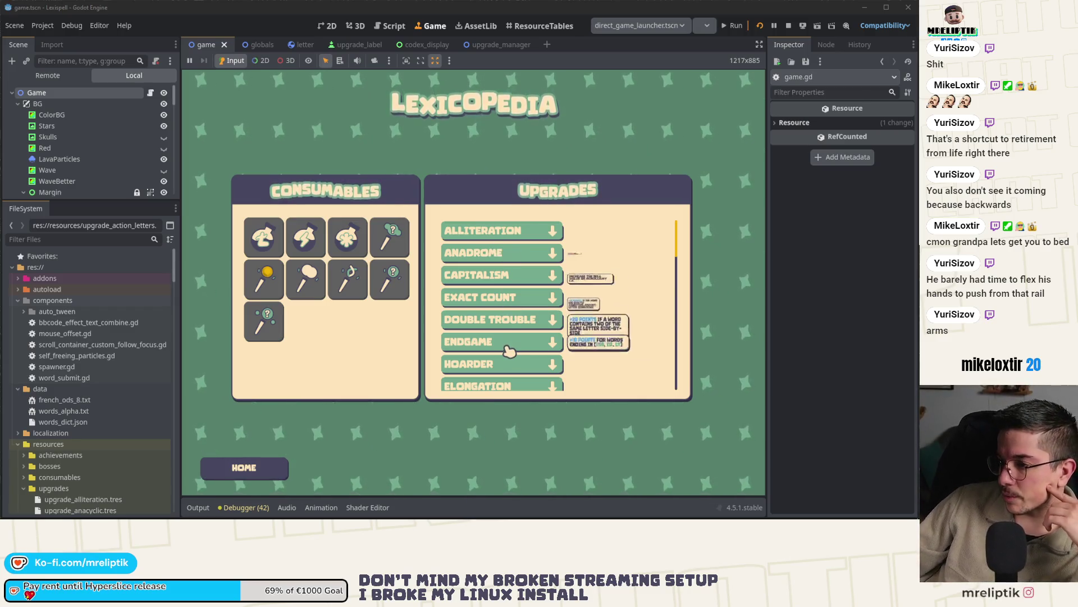
scroll(510, 318, down, 1)
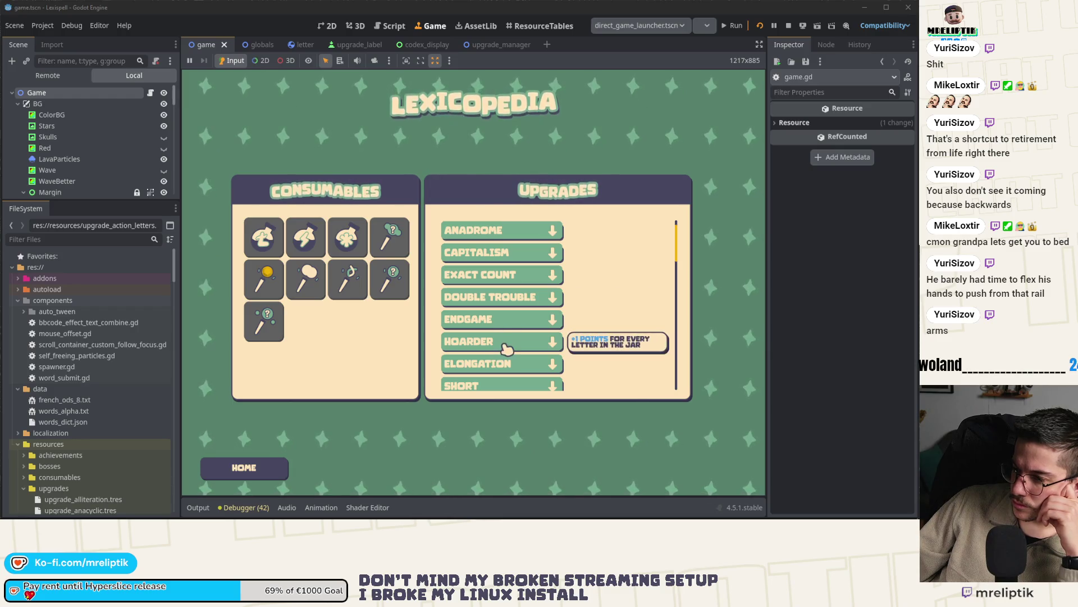
scroll(507, 348, down, 2)
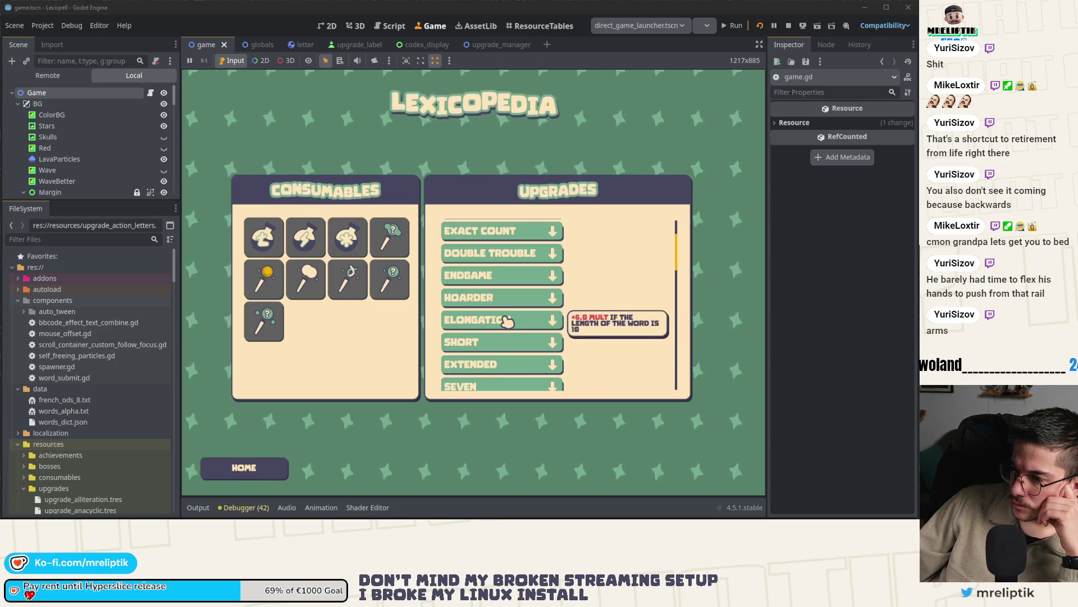
scroll(500, 310, down, 3)
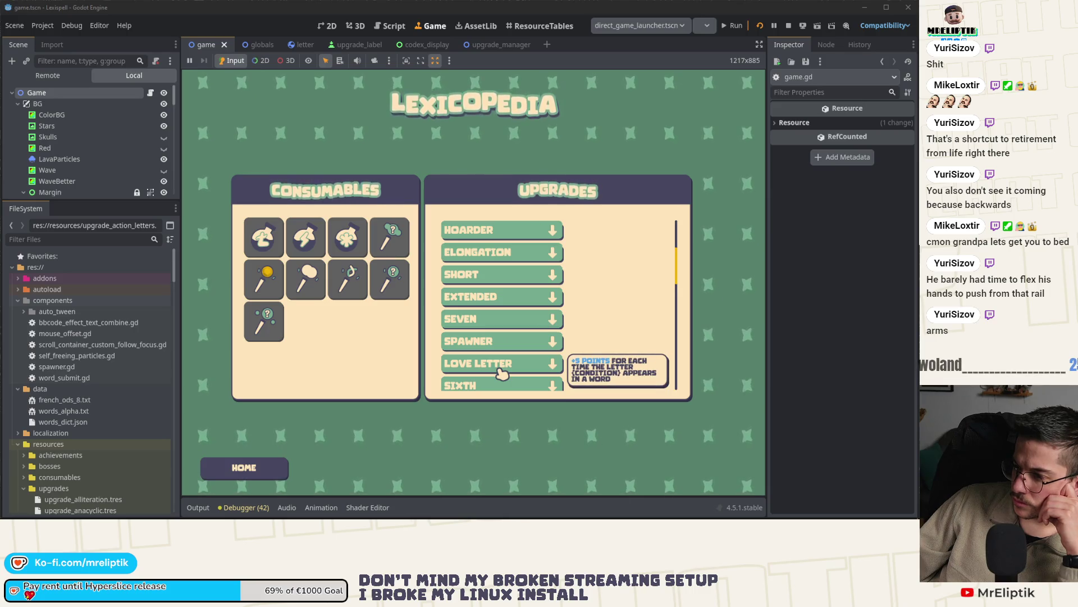
scroll(503, 381, down, 3)
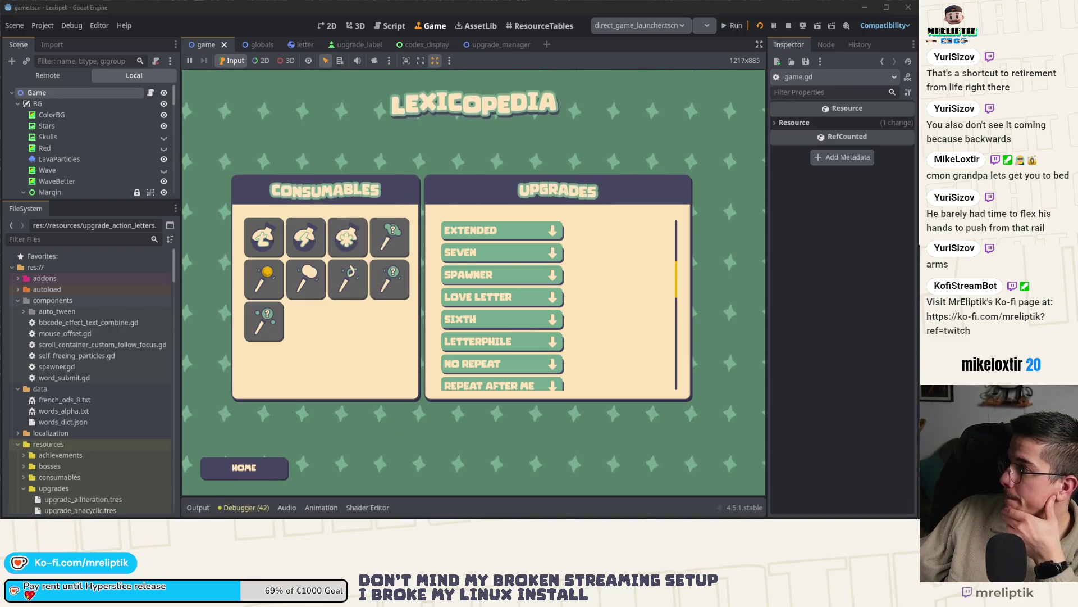
Switch from Godot to the Notion Tasks board.
key(alt+Tab)
Tick the condition amount, update resources and update code to-dos, then open the upgrade descriptions task.
double_click(264, 62)
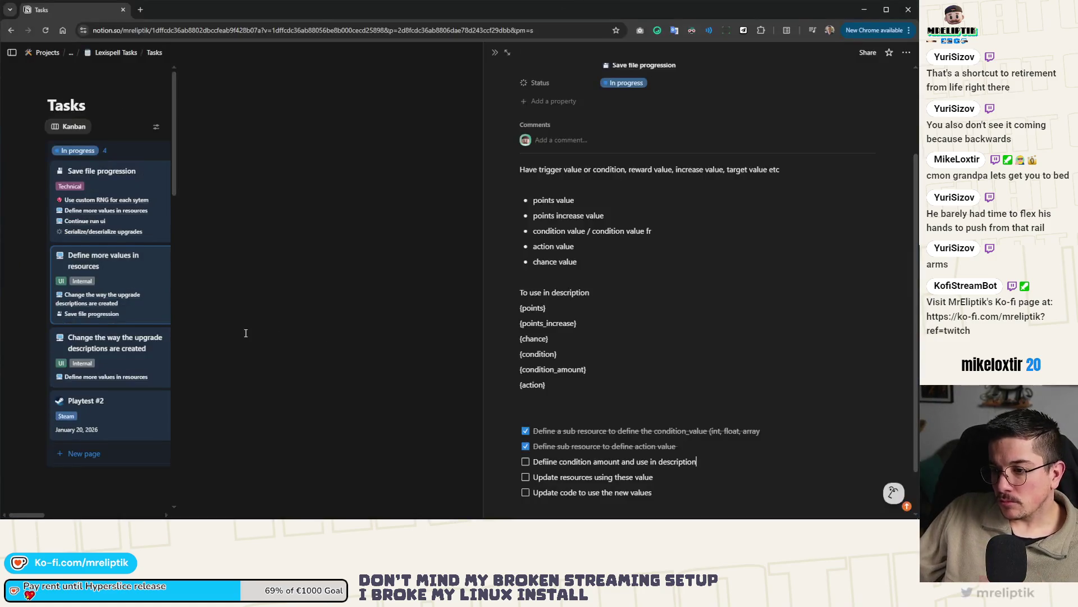
click(525, 428)
click(525, 414)
click(526, 444)
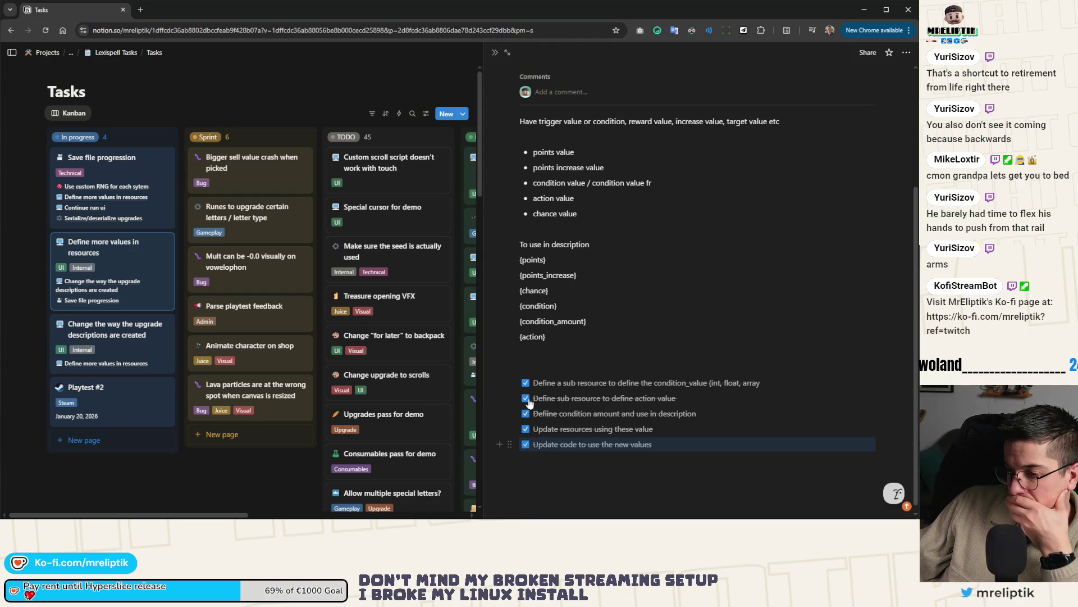
click(494, 52)
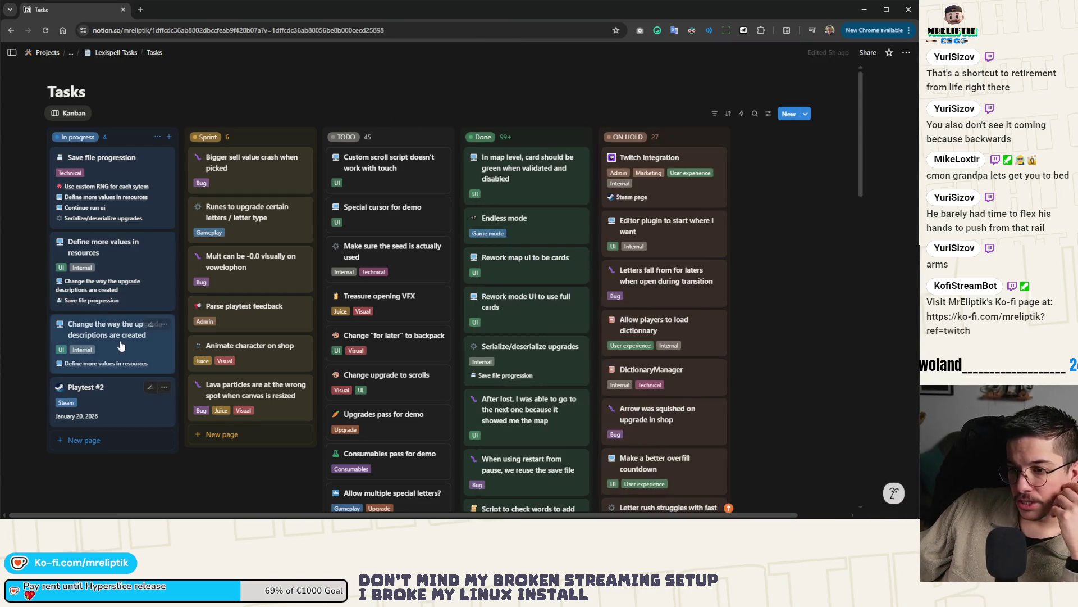
click(107, 332)
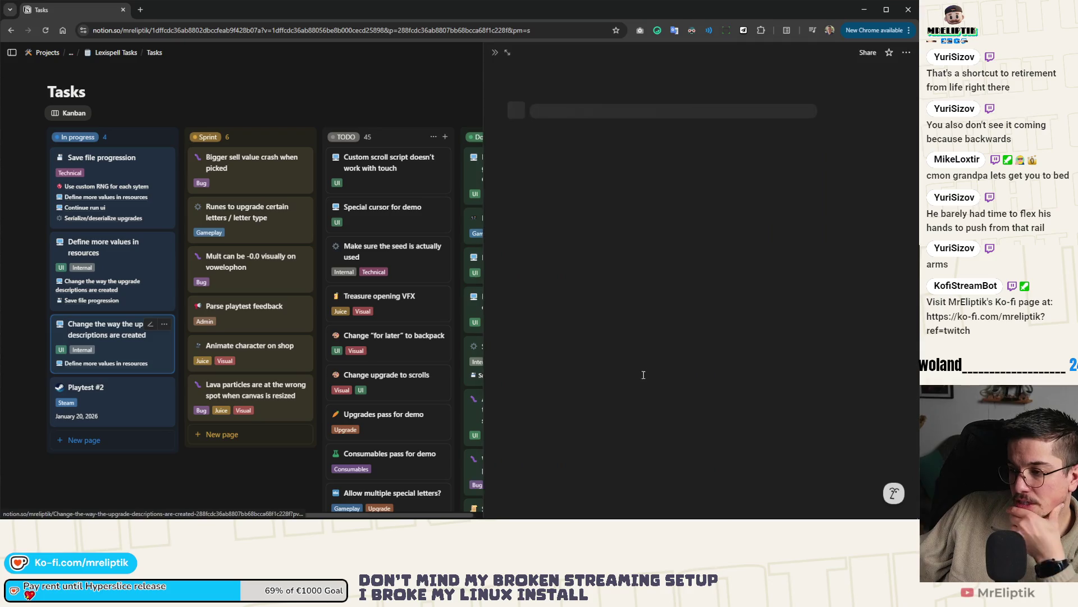
Add a to-do 'Put colors when creating descriptions' to the upgrade descriptions task.
click(563, 342)
key(Return)
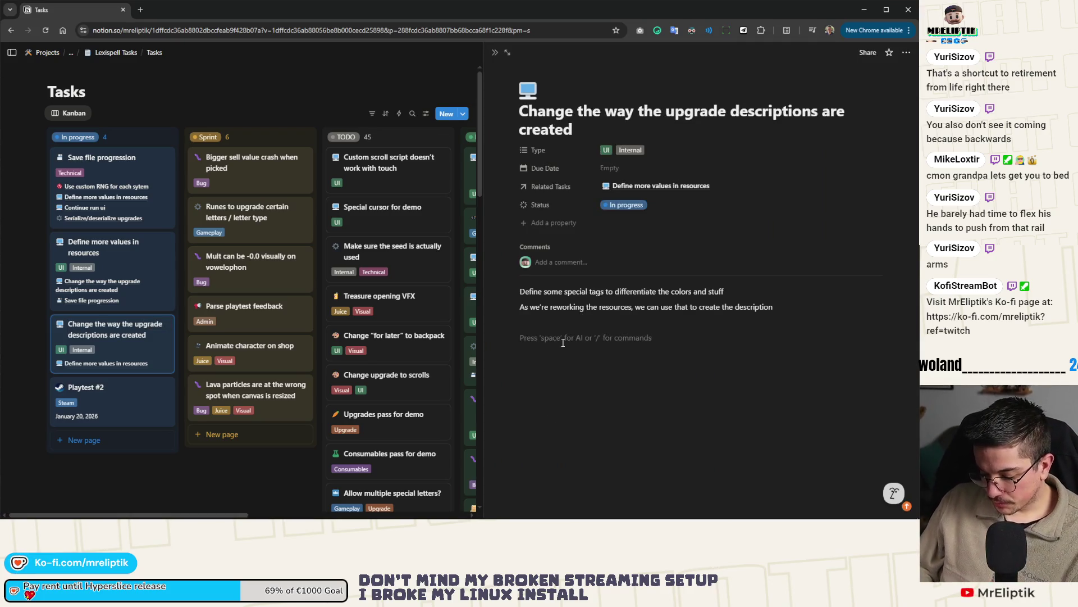
text(/todo)
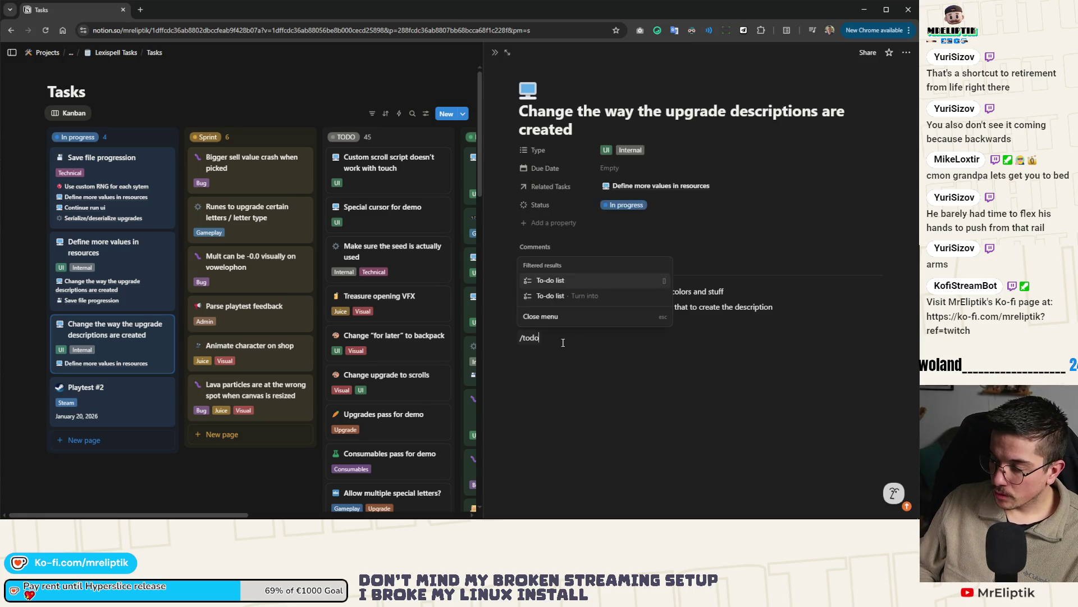
key(Return)
text(ut colors when c)
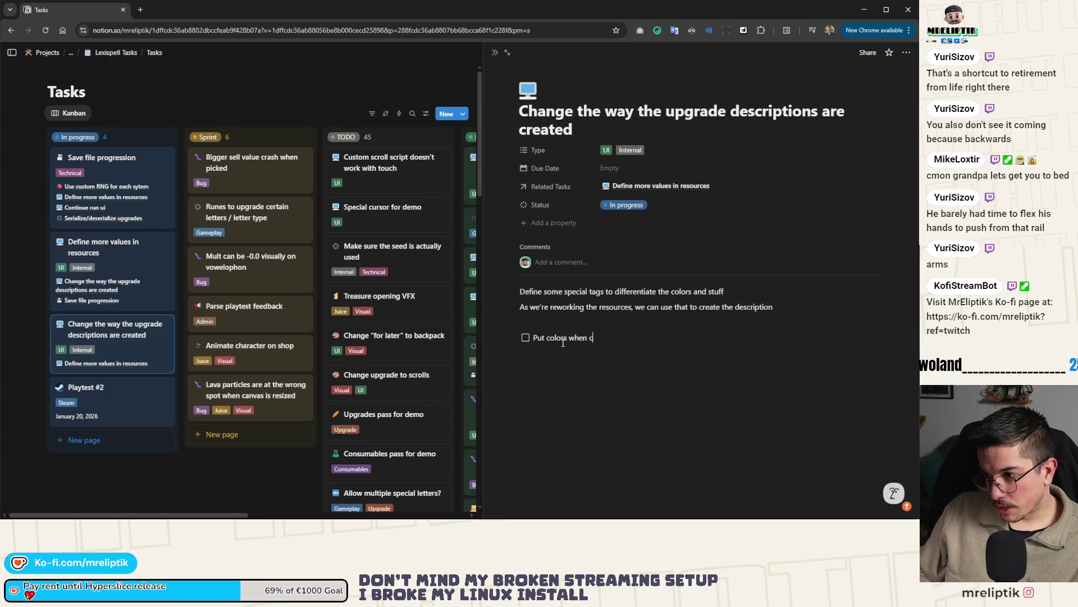
text(reating descriptions in the upgrade)
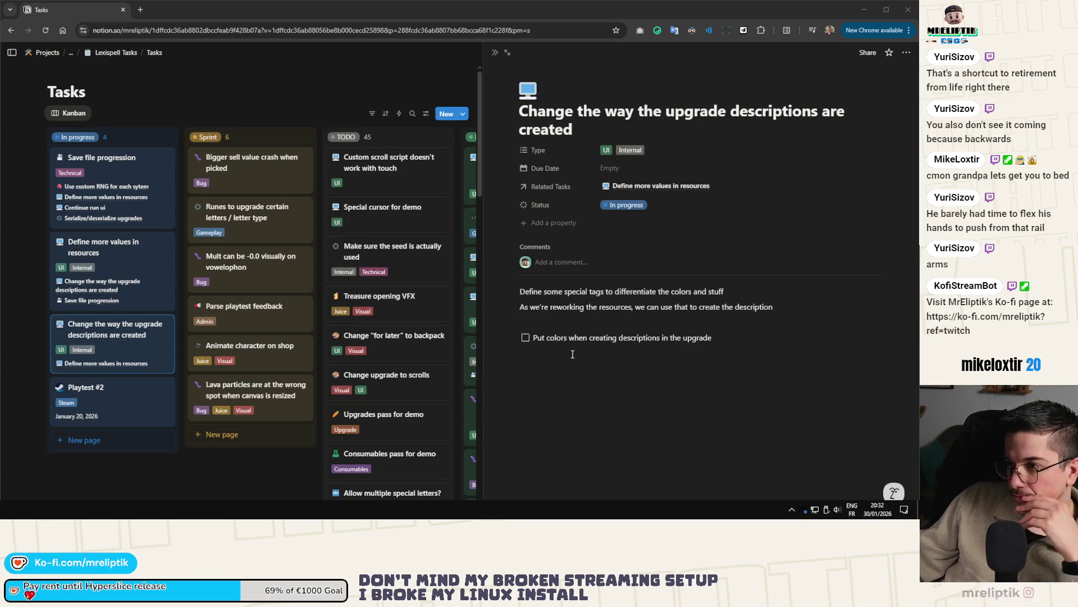
Add the to-do 'Put placeholder values when conditions are not yet defined' and close the task page.
click(547, 360)
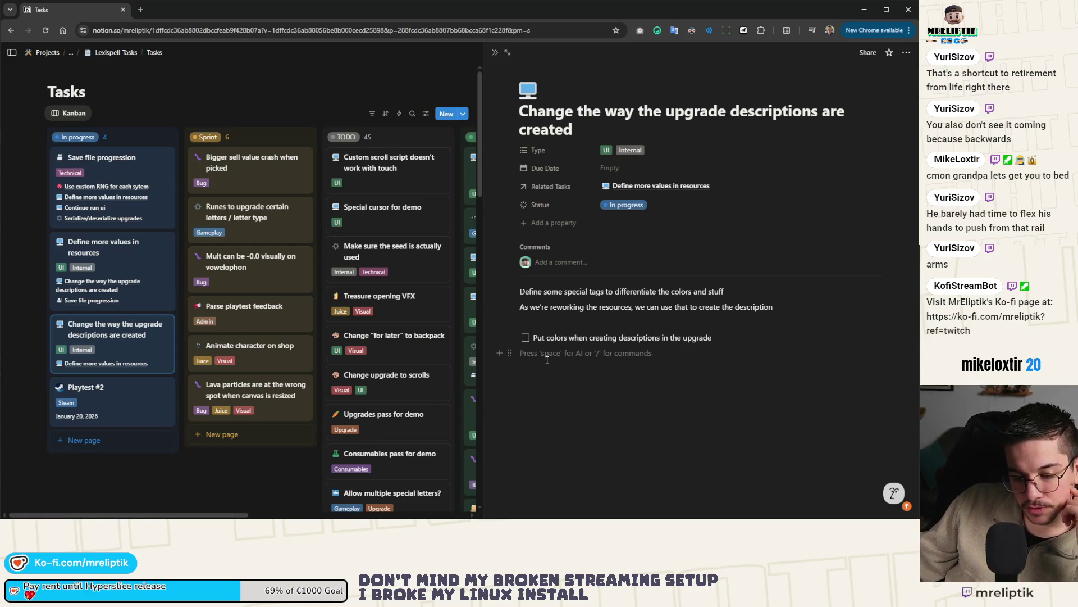
text([])
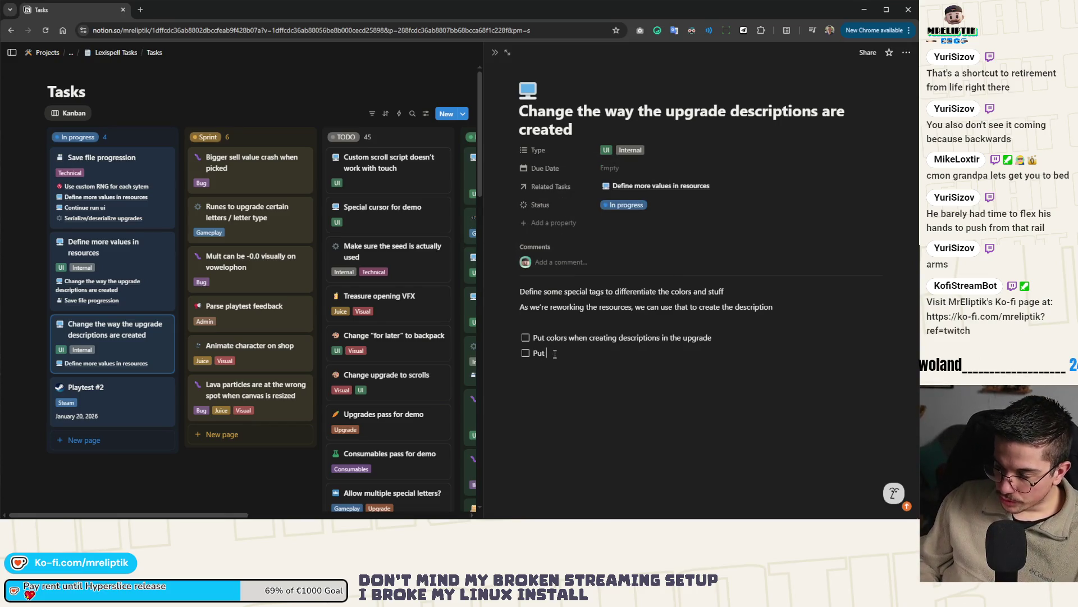
text( placeholder values)
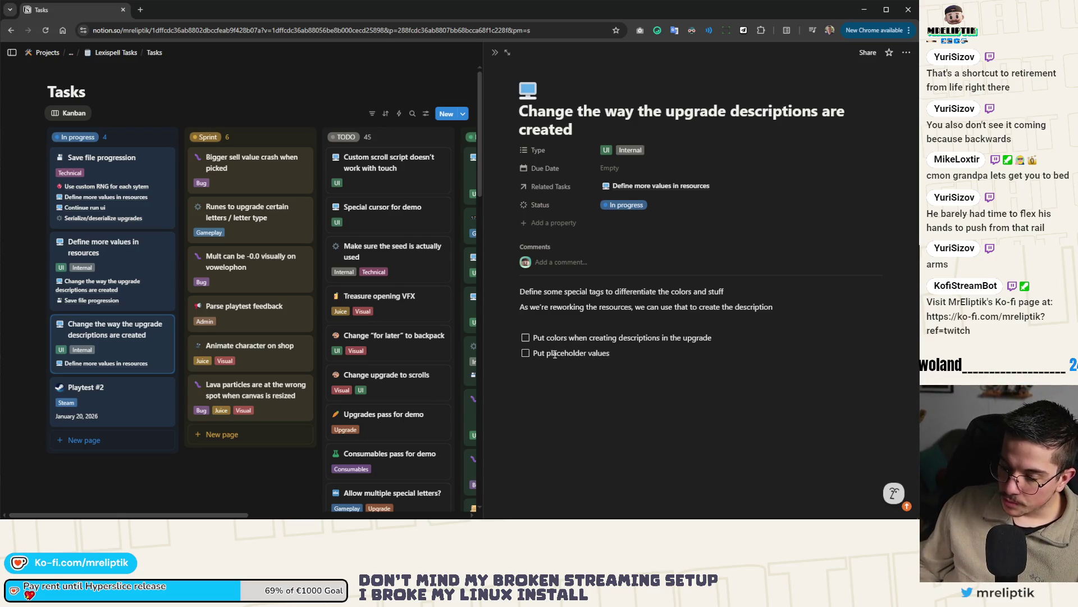
text(n condito)
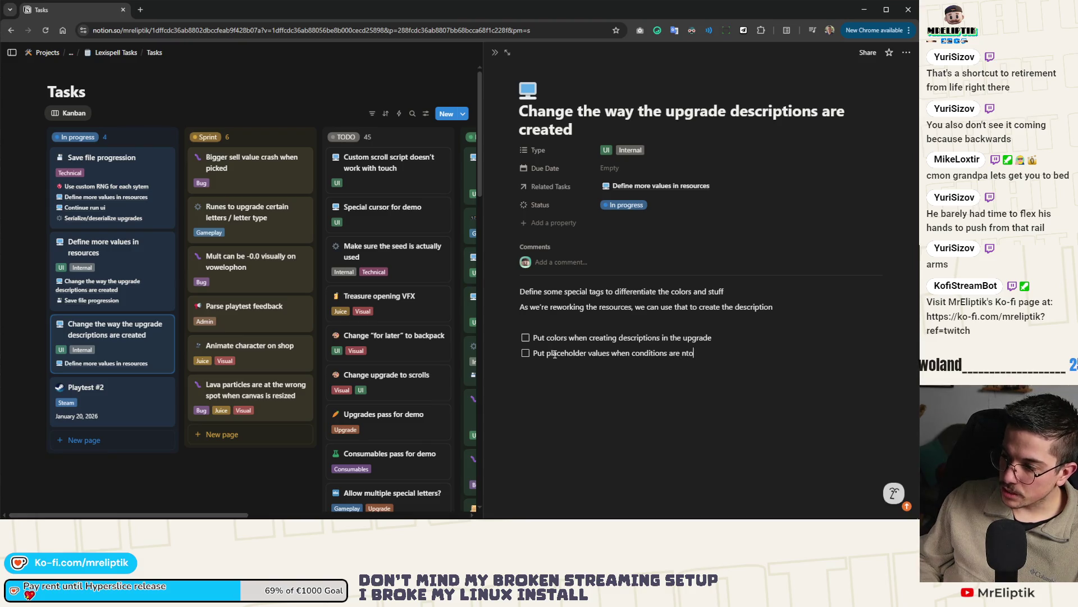
text(ptot yet defined)
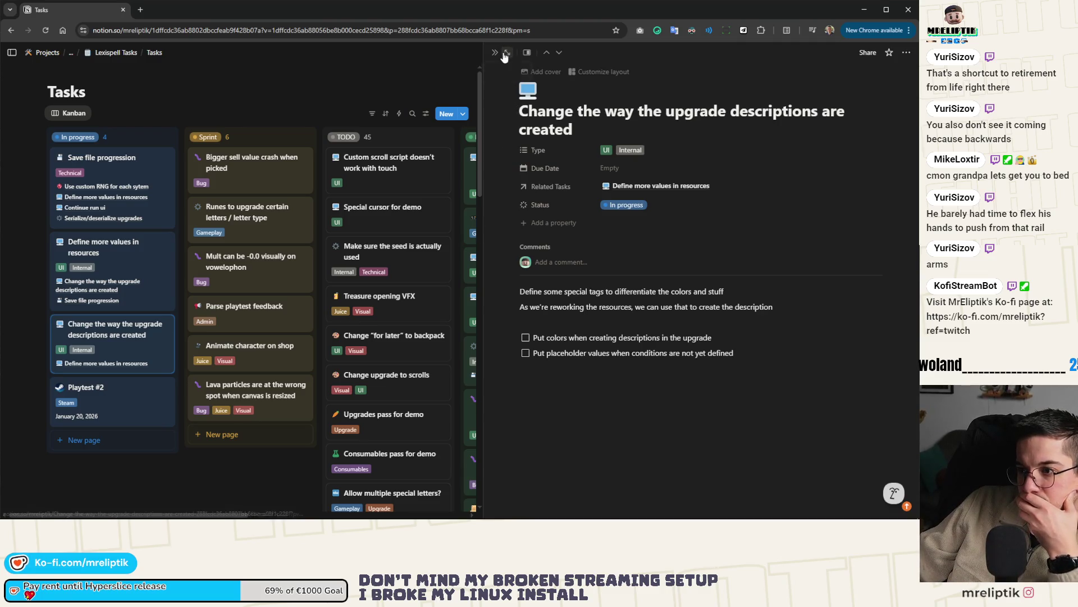
click(494, 52)
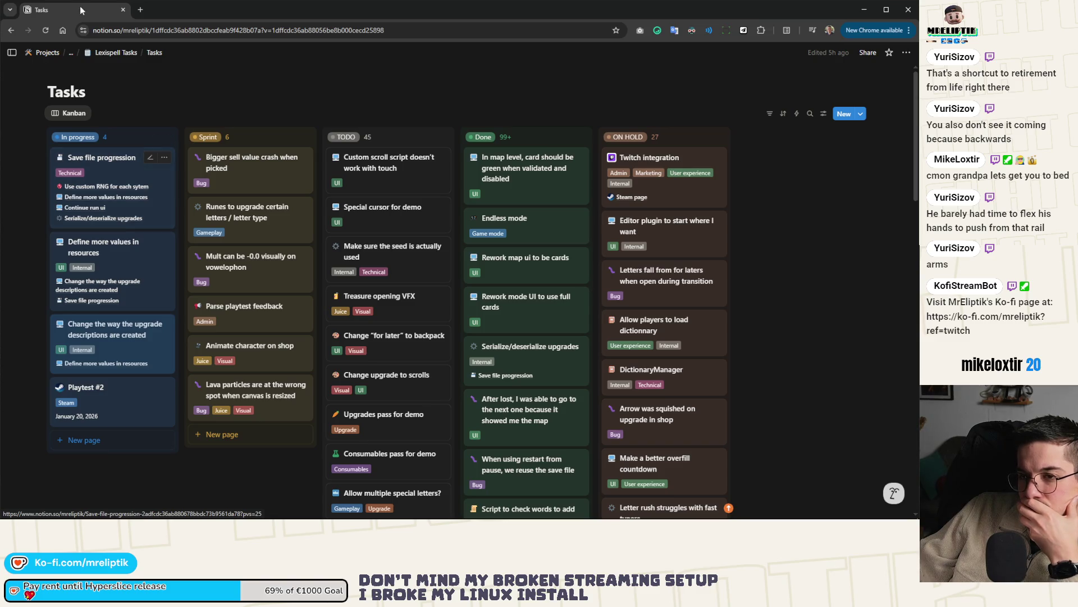
Stop the running game in Godot, glance over game.gd, then switch to VS Code.
key(alt+Tab)
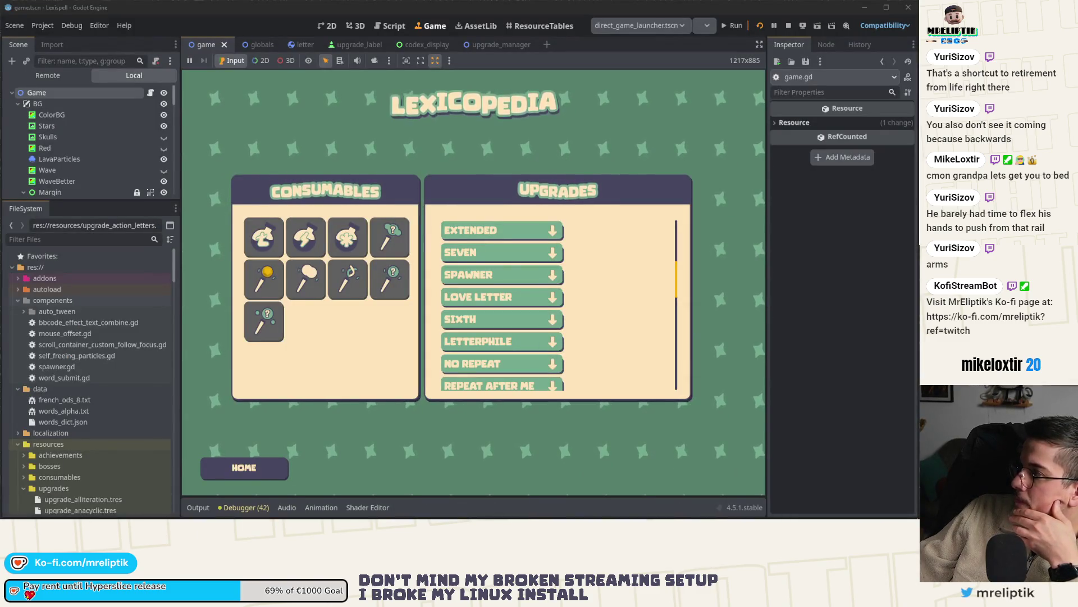
click(790, 27)
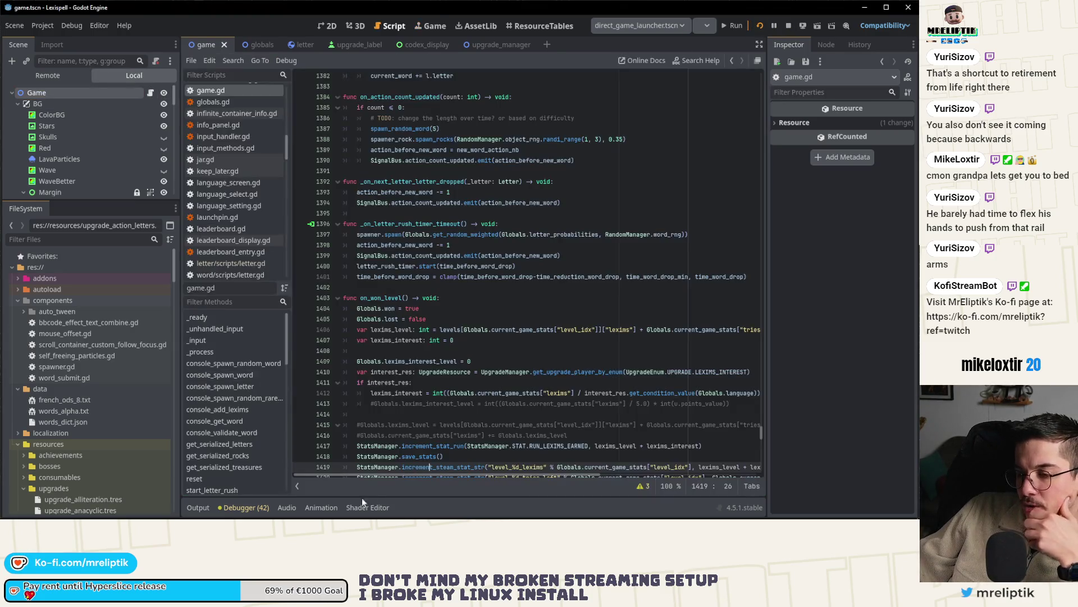
scroll(396, 397, down, 3)
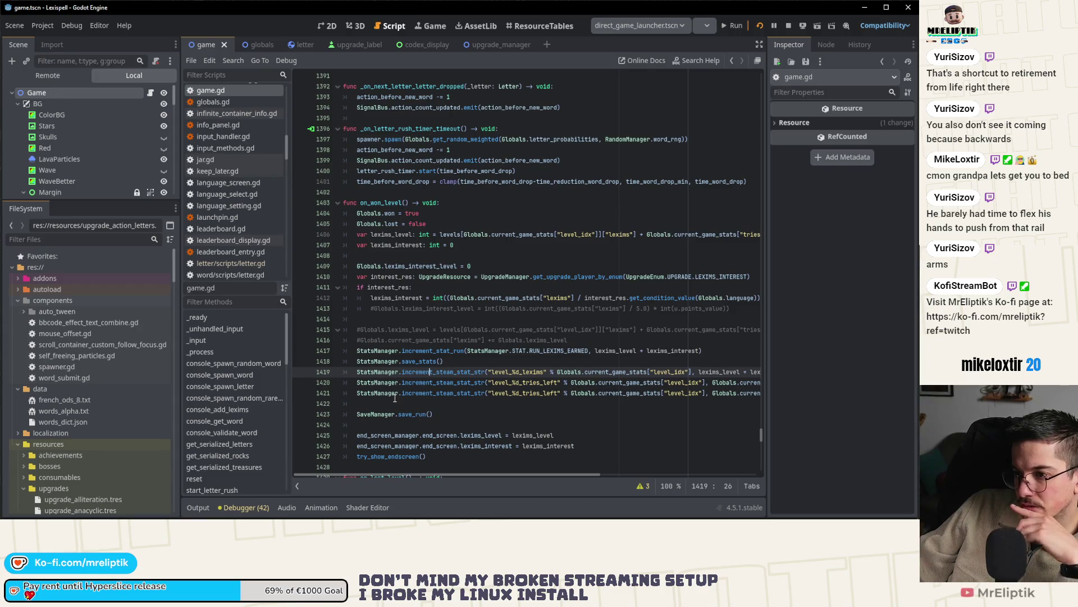
key(alt+Tab)
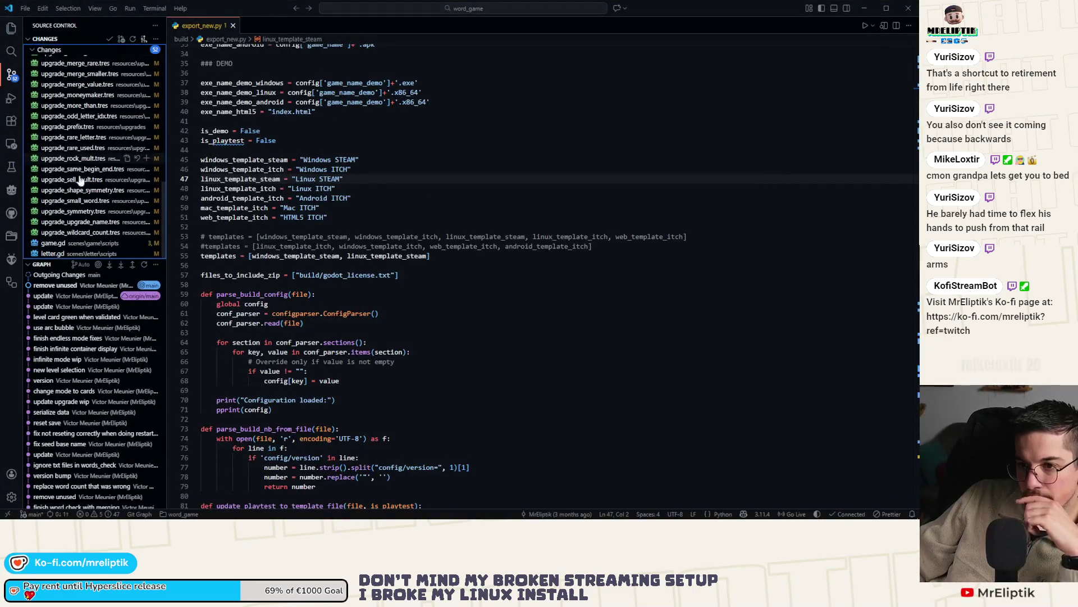
Review the source-control diffs for letter.gd and upgrade_manager.gd.
click(60, 254)
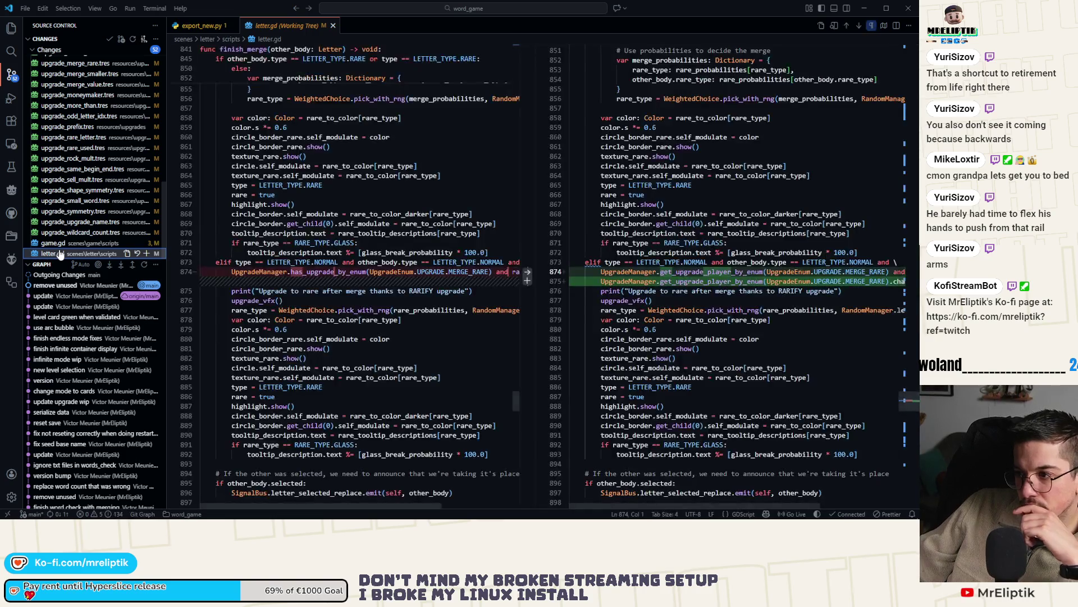
scroll(76, 202, up, 10)
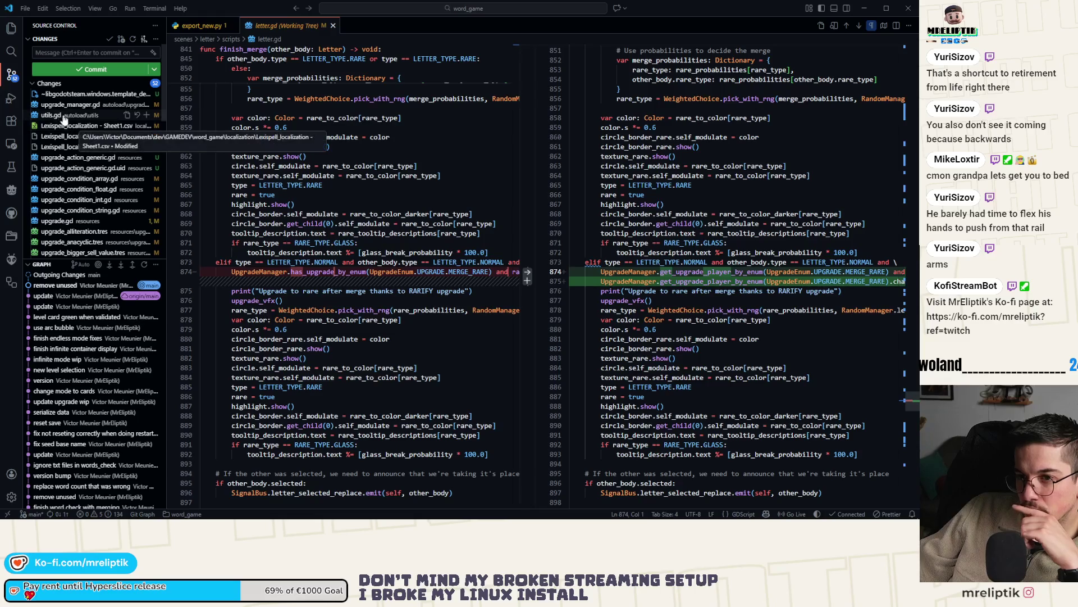
click(70, 105)
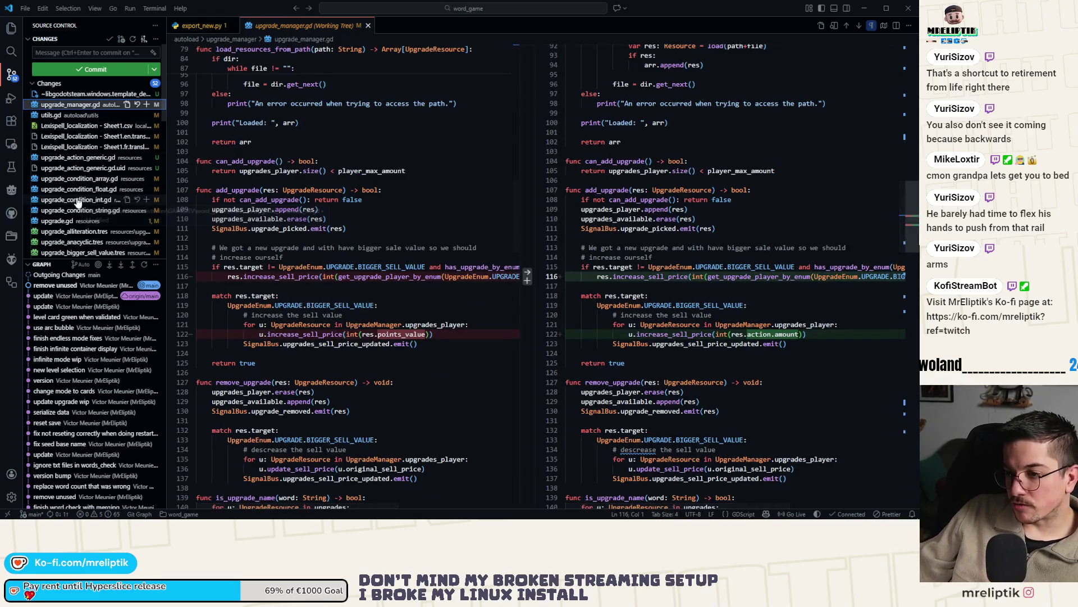
scroll(78, 203, down, 10)
scroll(78, 224, up, 10)
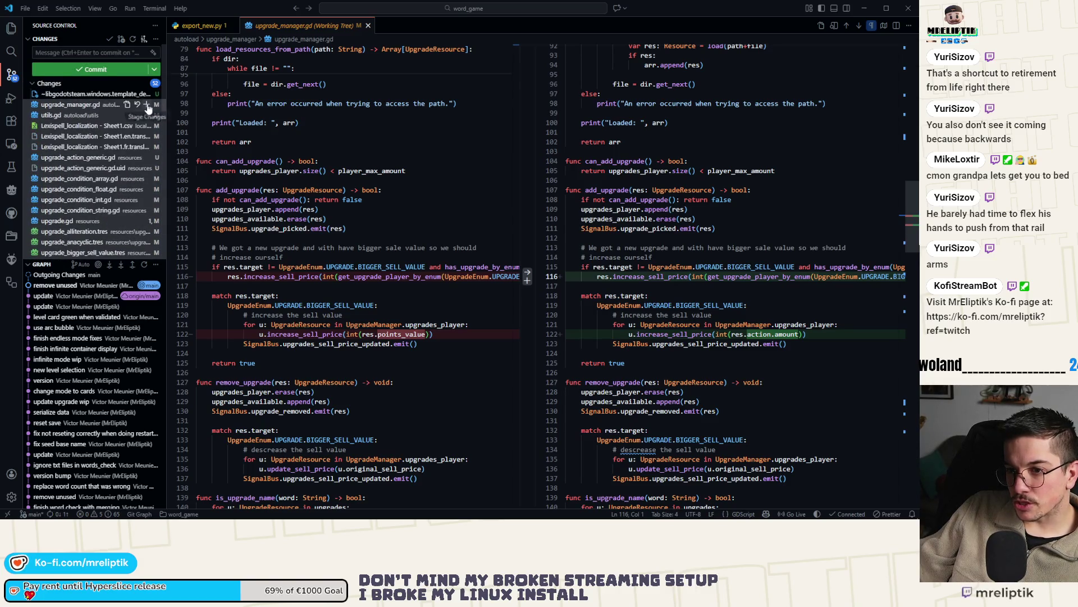
Stage all changes and commit them with an 'upgrade rework, define…' message.
click(145, 83)
click(75, 53)
text(ugp)
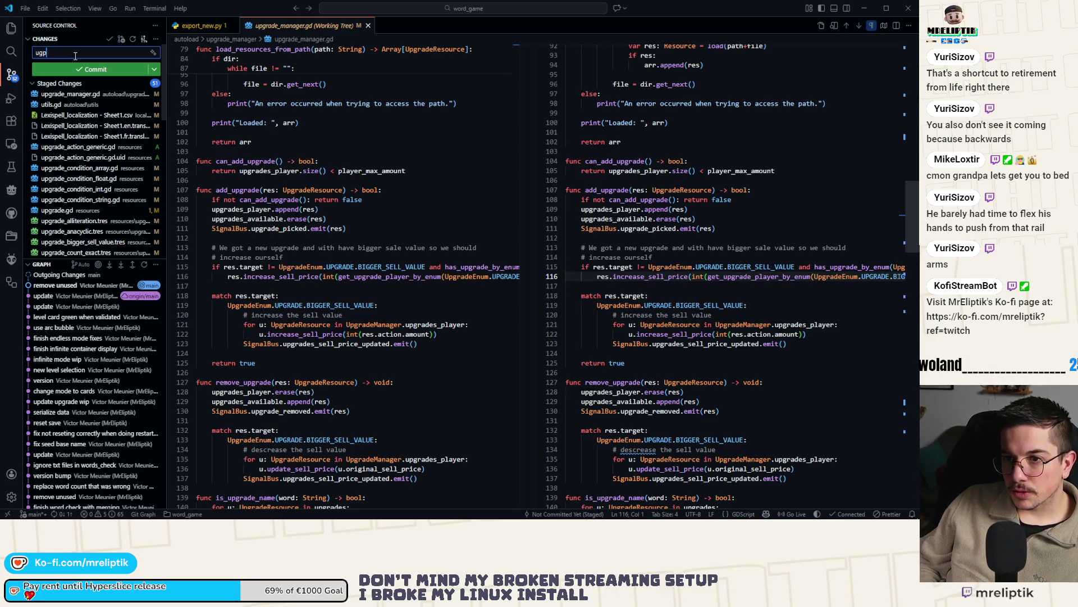
text(rade)
text(ork, define and use the)
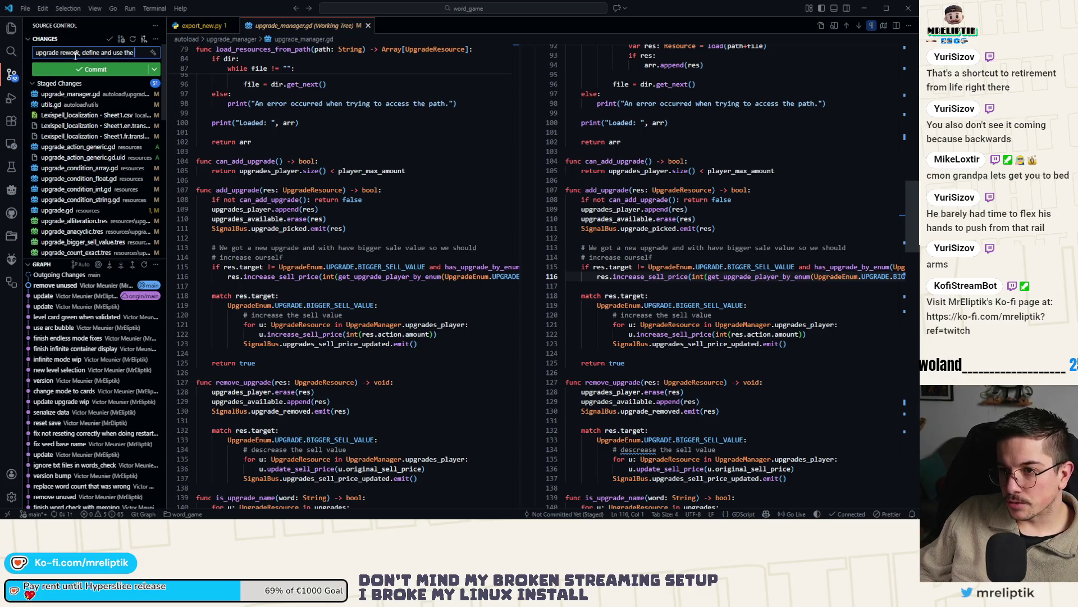
text( new)
key(ctrl+Return)
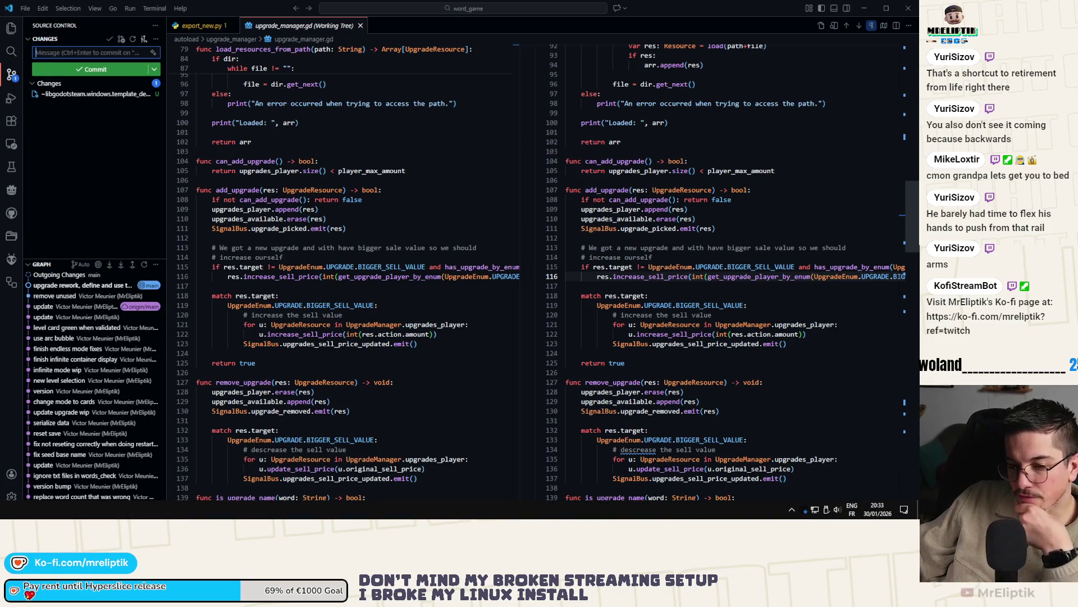
click(57, 510)
scroll(290, 351, down, 10)
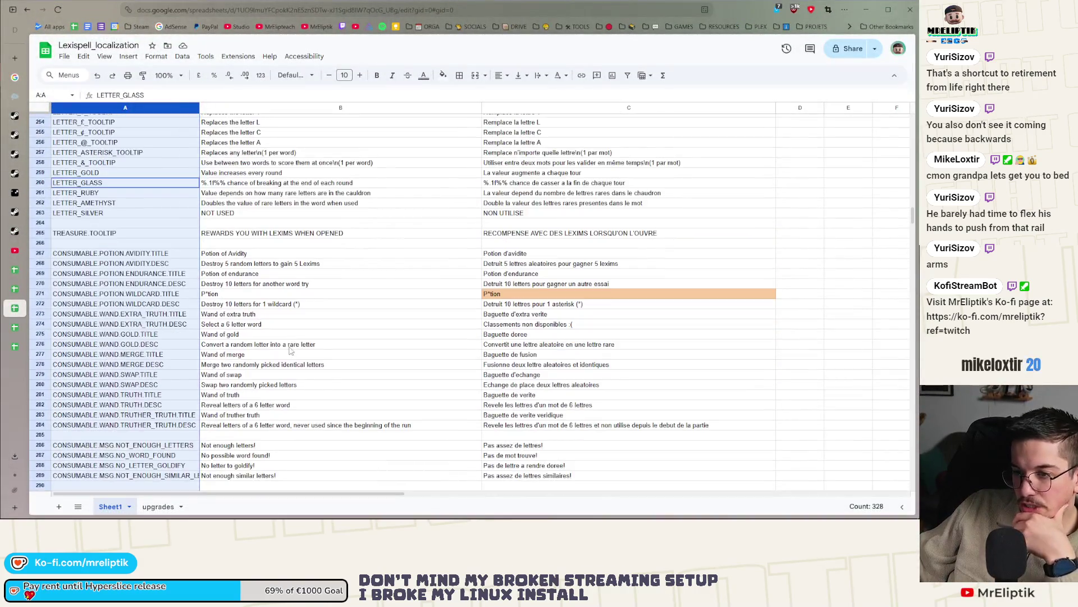
click(290, 347)
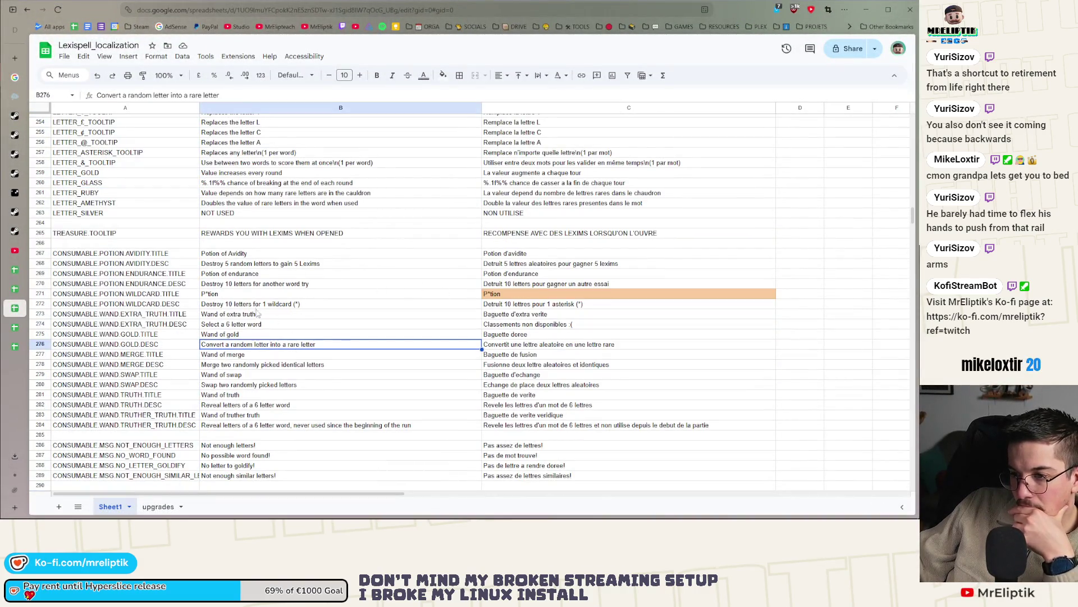
scroll(268, 344, down, 5)
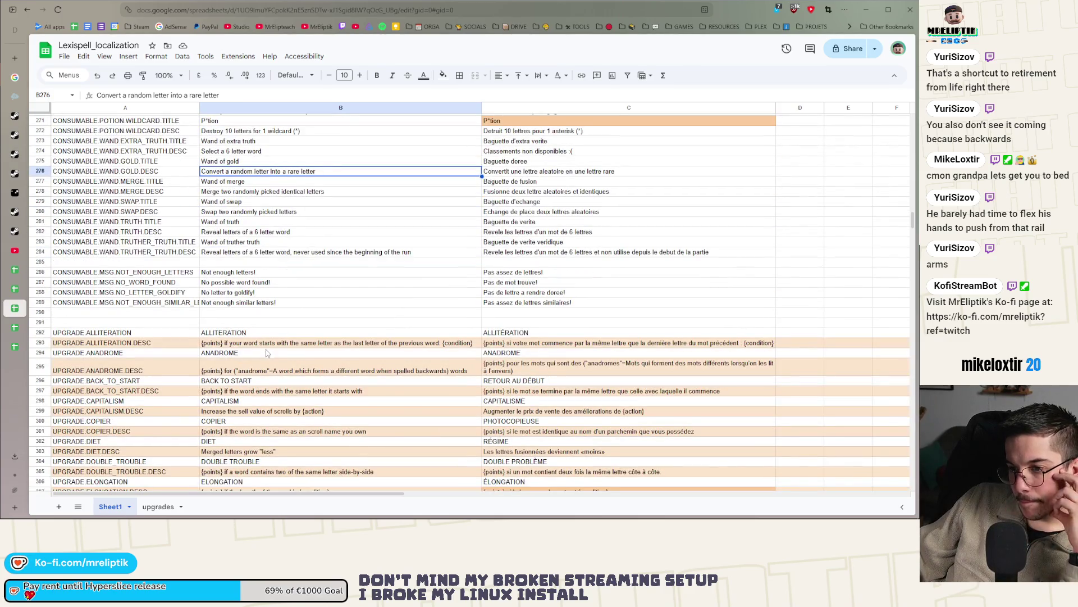
scroll(267, 362, down, 4)
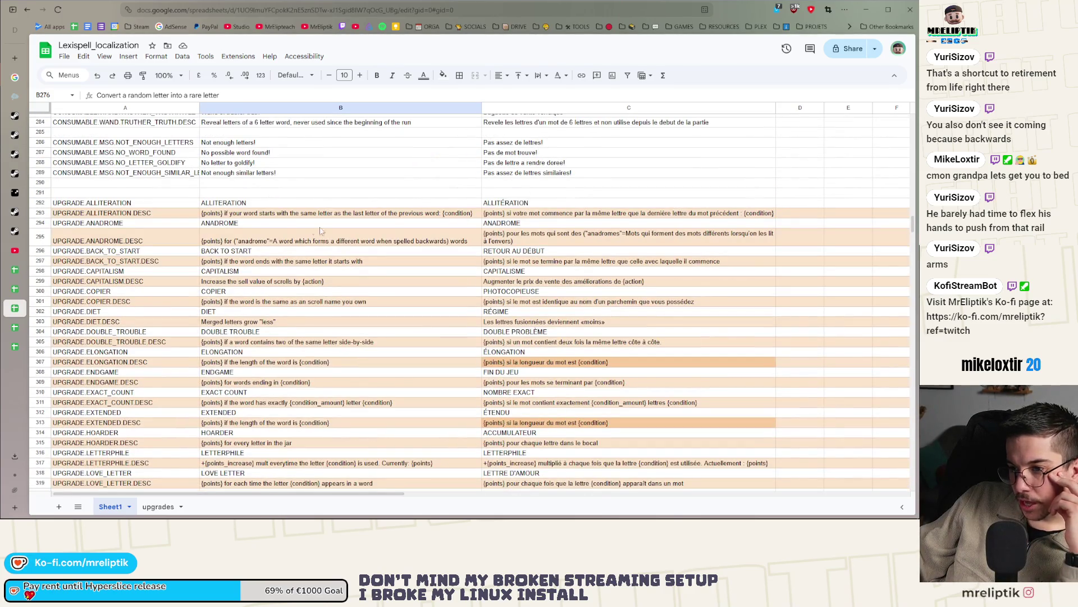
click(270, 235)
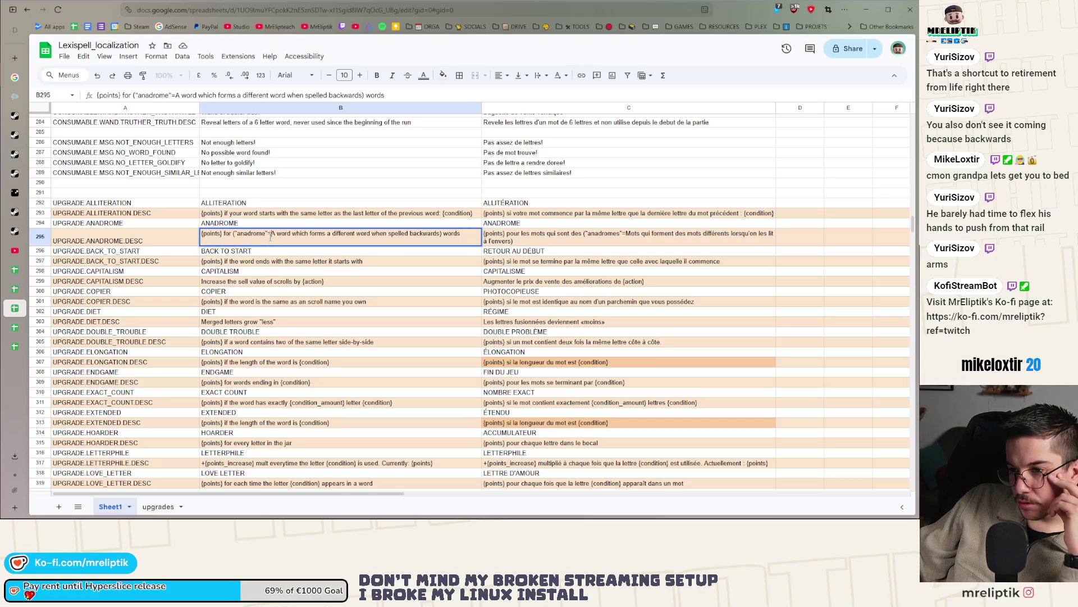
click(262, 292)
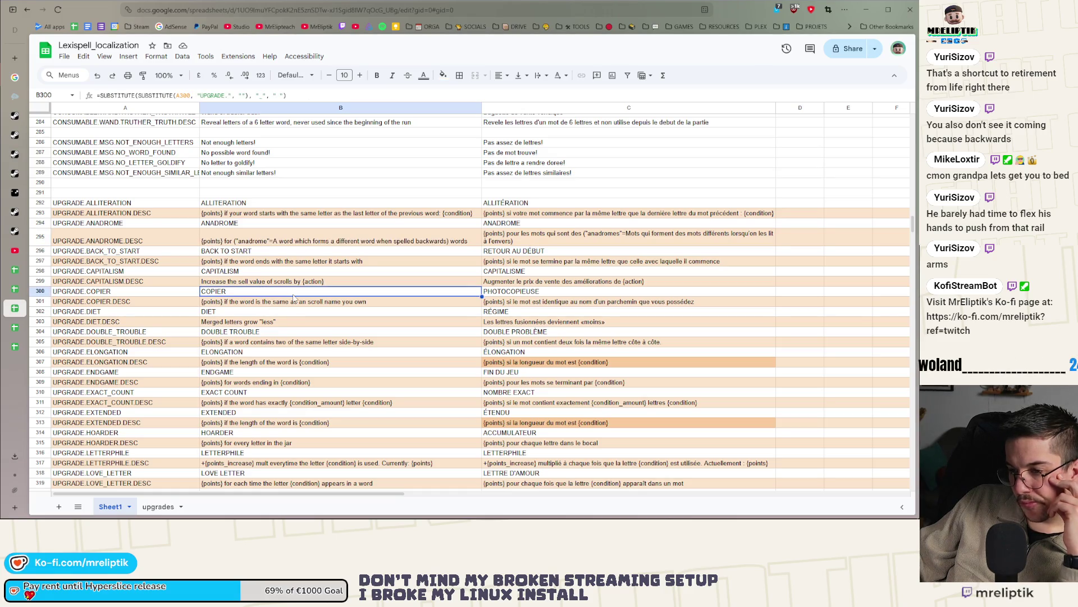
scroll(293, 298, down, 3)
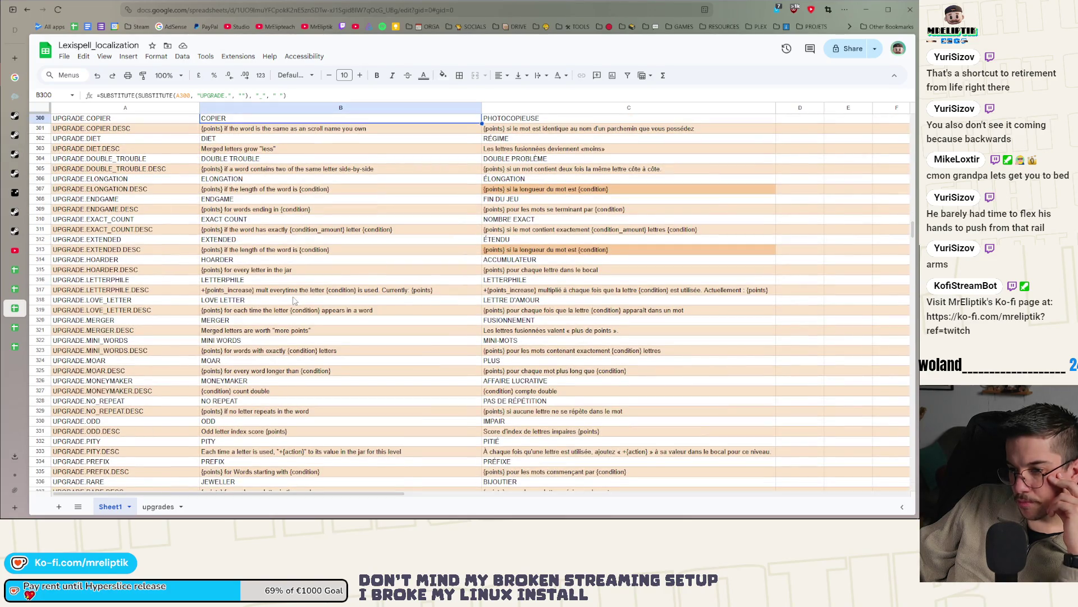
scroll(293, 302, down, 2)
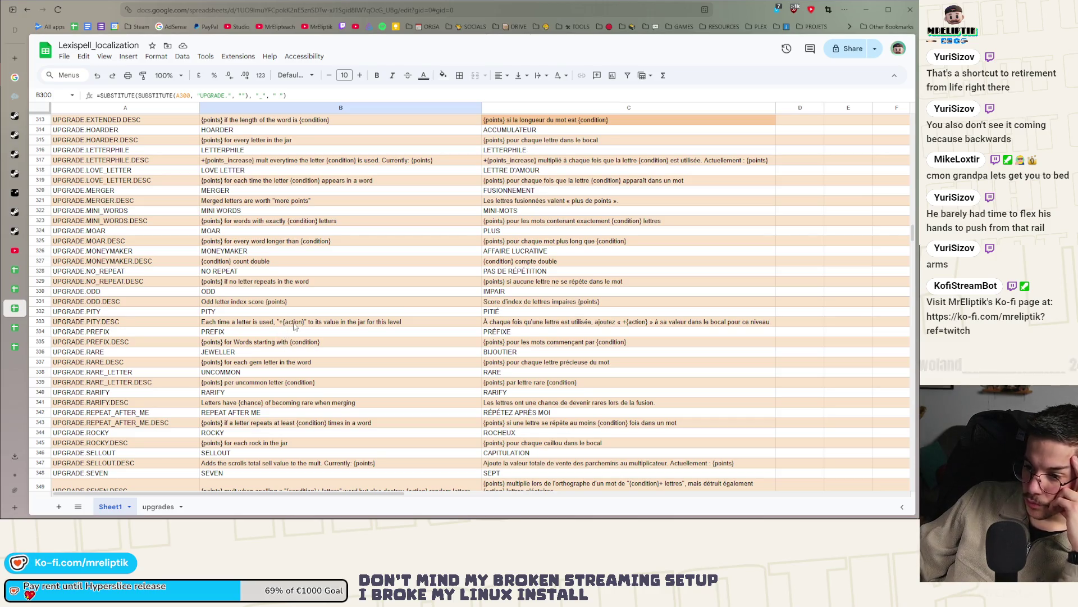
click(281, 323)
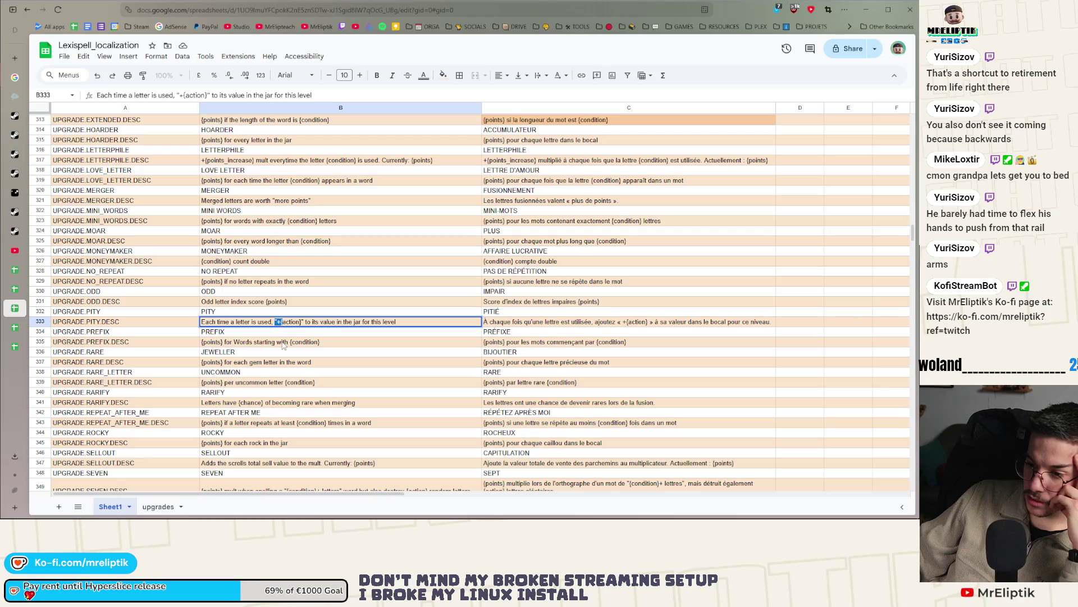
click(284, 346)
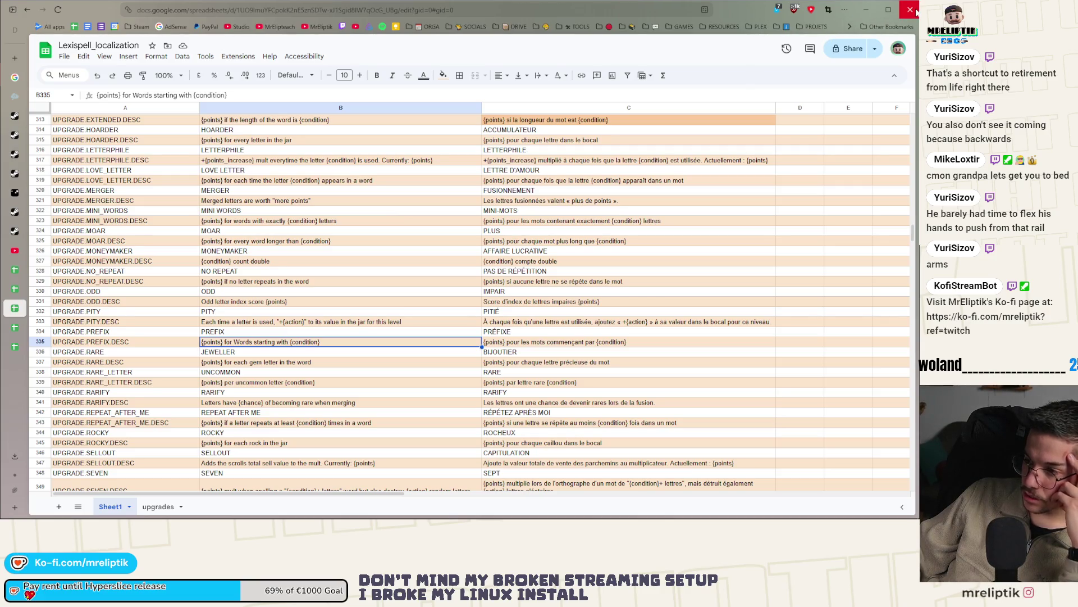
scroll(344, 246, up, 10)
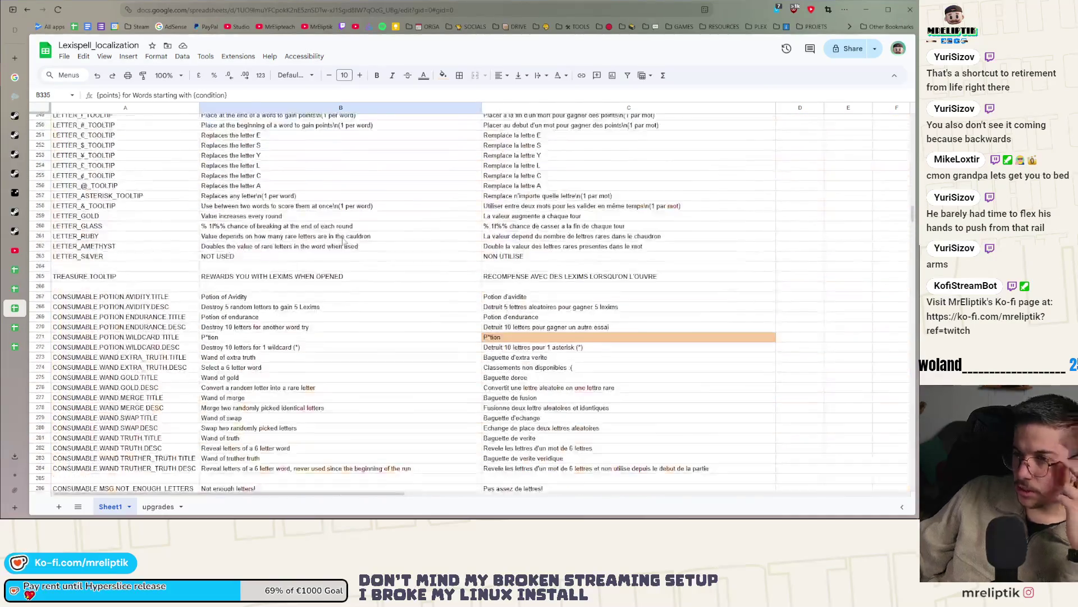
Search the sheet for 'upgrades' and browse the matches in Find and replace.
click(344, 237)
key(ctrl+f)
text(u)
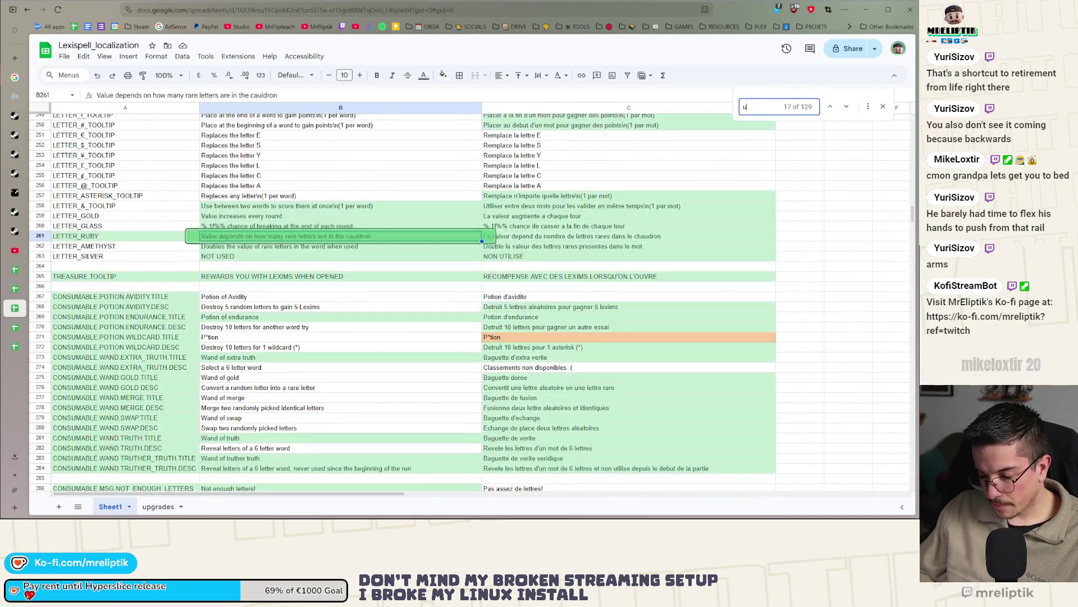
text(pgrades)
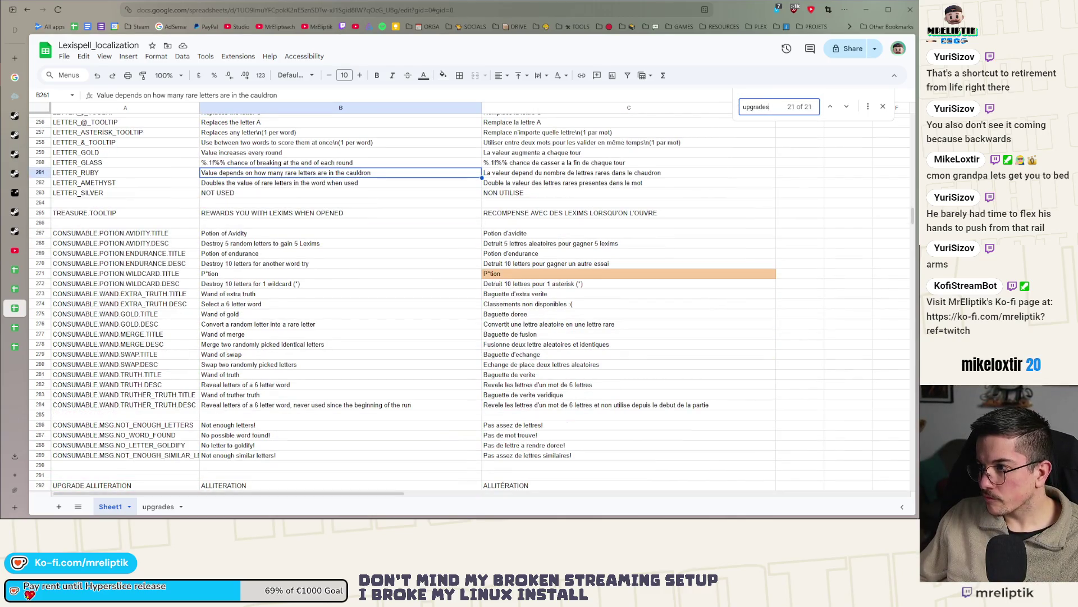
click(321, 183)
scroll(318, 192, up, 15)
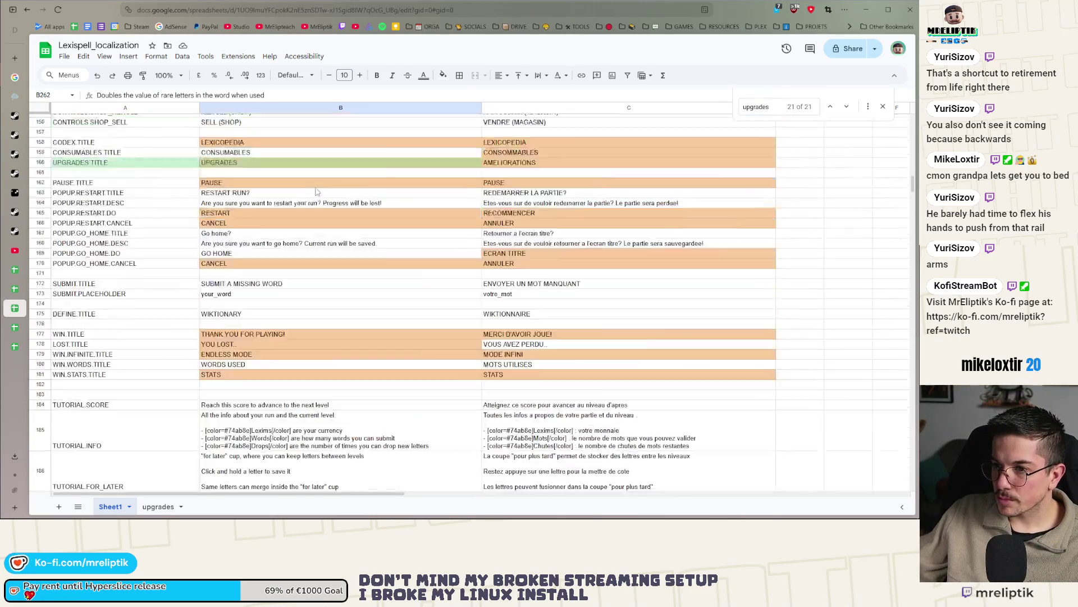
scroll(318, 192, up, 20)
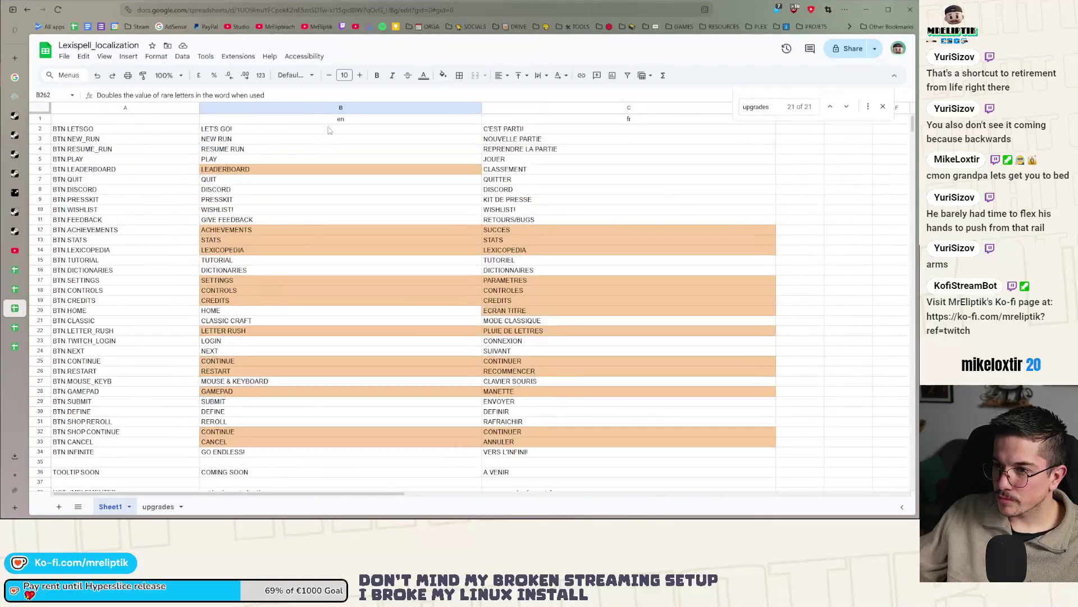
click(346, 108)
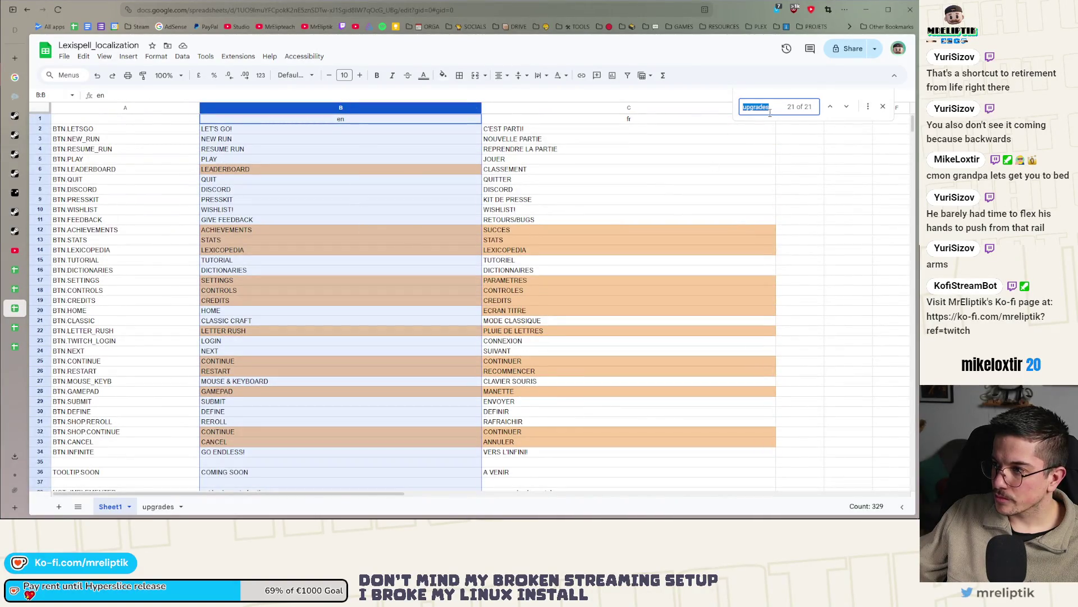
click(864, 108)
drag(495, 179, 721, 166)
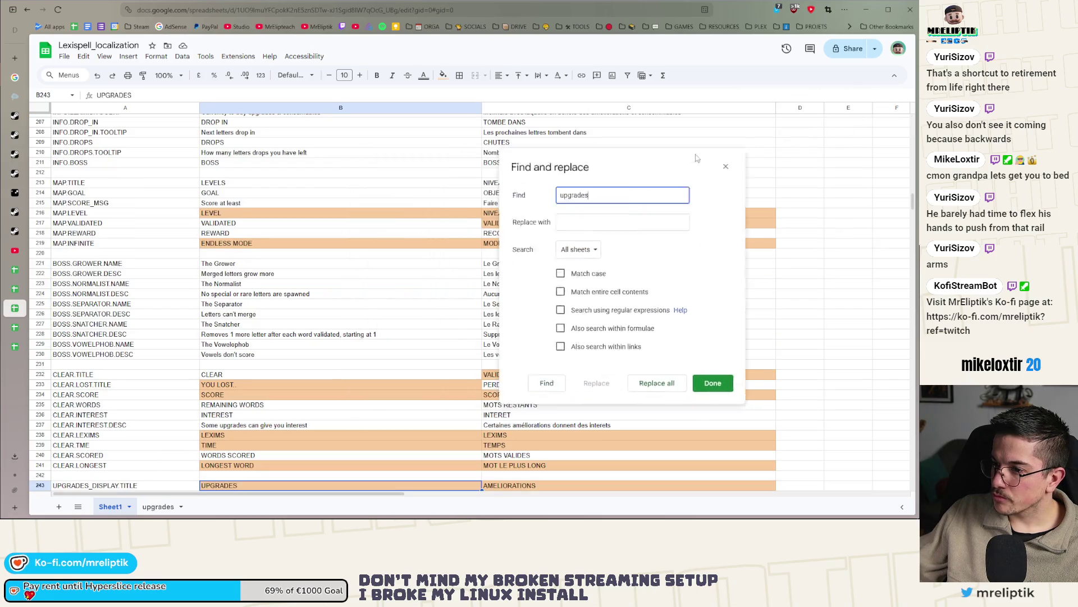
click(618, 369)
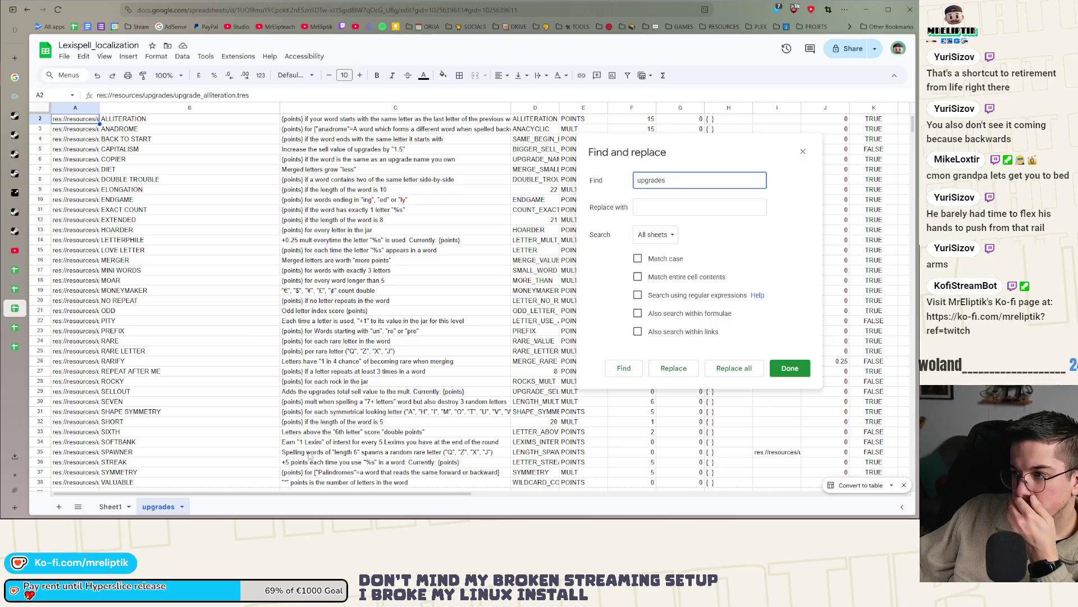
Select column B on Sheet1 and reopen Find and replace limited to that column.
click(108, 505)
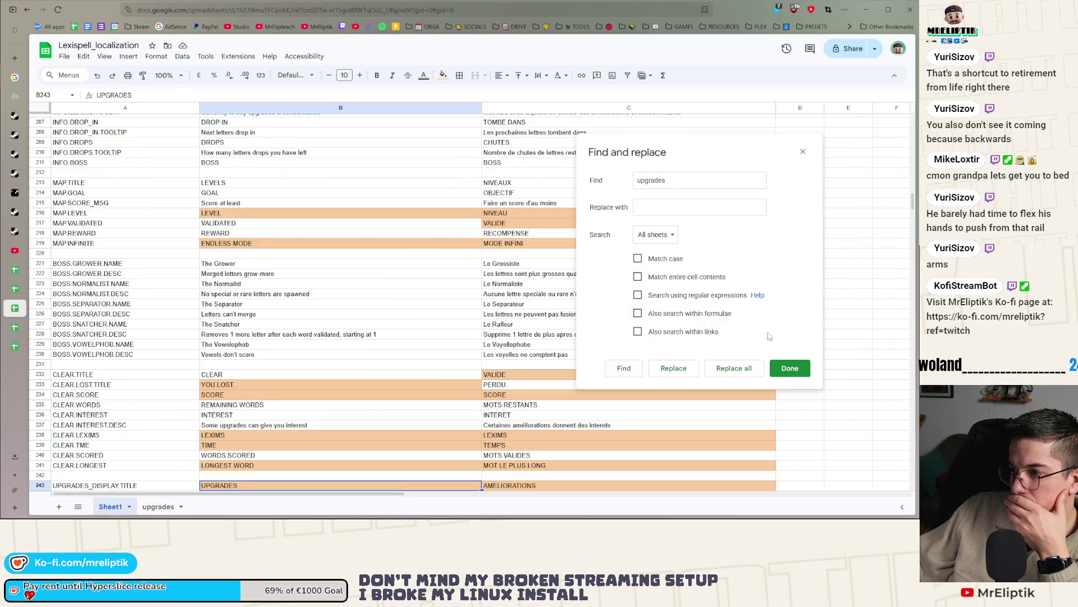
key(Escape)
click(306, 108)
key(ctrl+f)
click(867, 106)
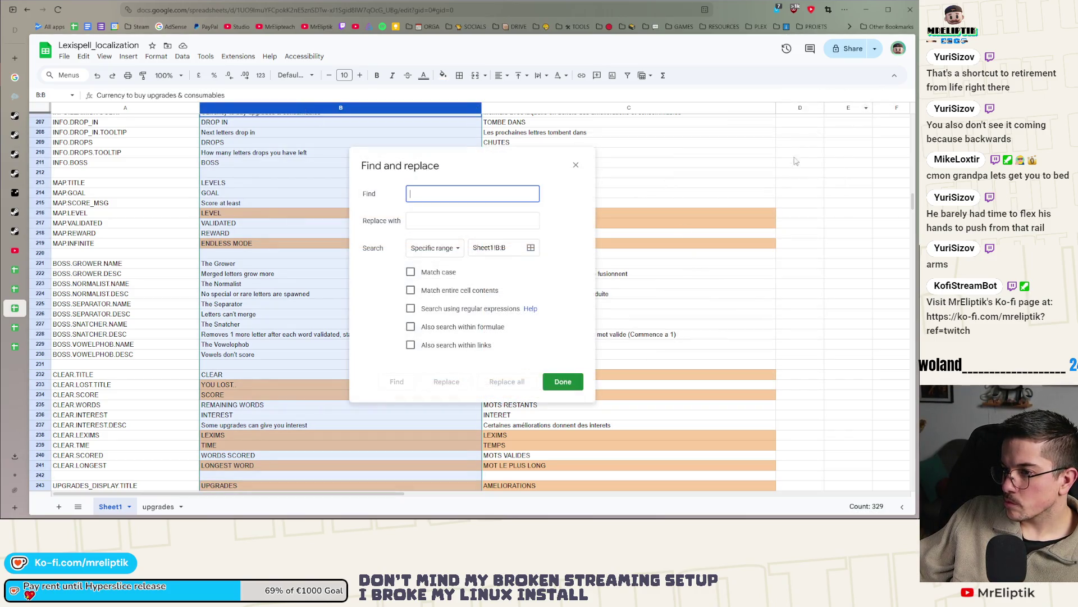
Search column B for 'upgrades' with 'scrolls' as the replacement and step through matches.
text(upgrades)
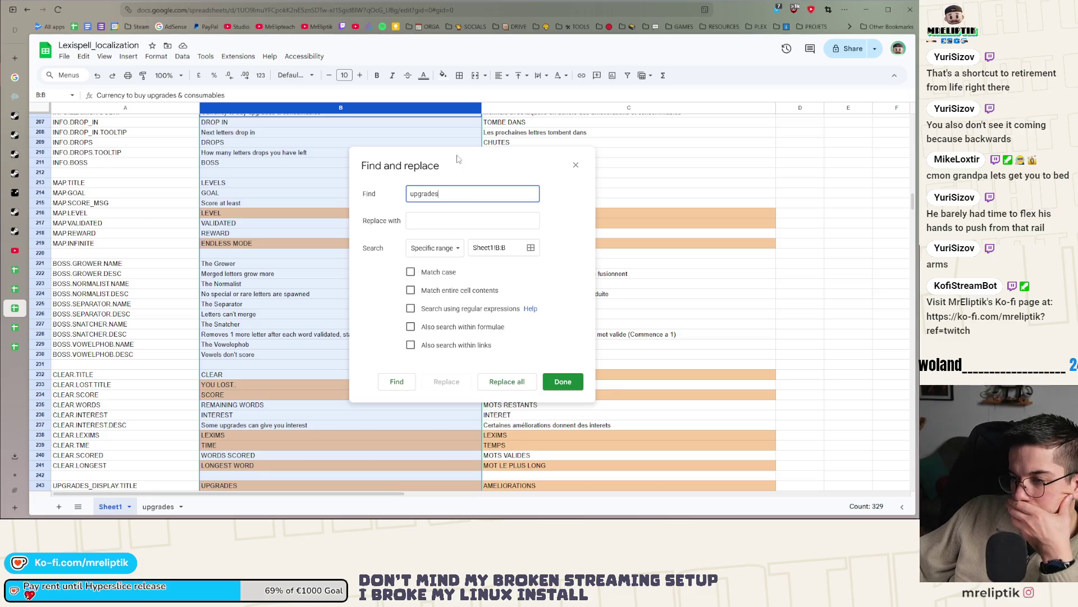
drag(456, 159, 647, 139)
click(578, 364)
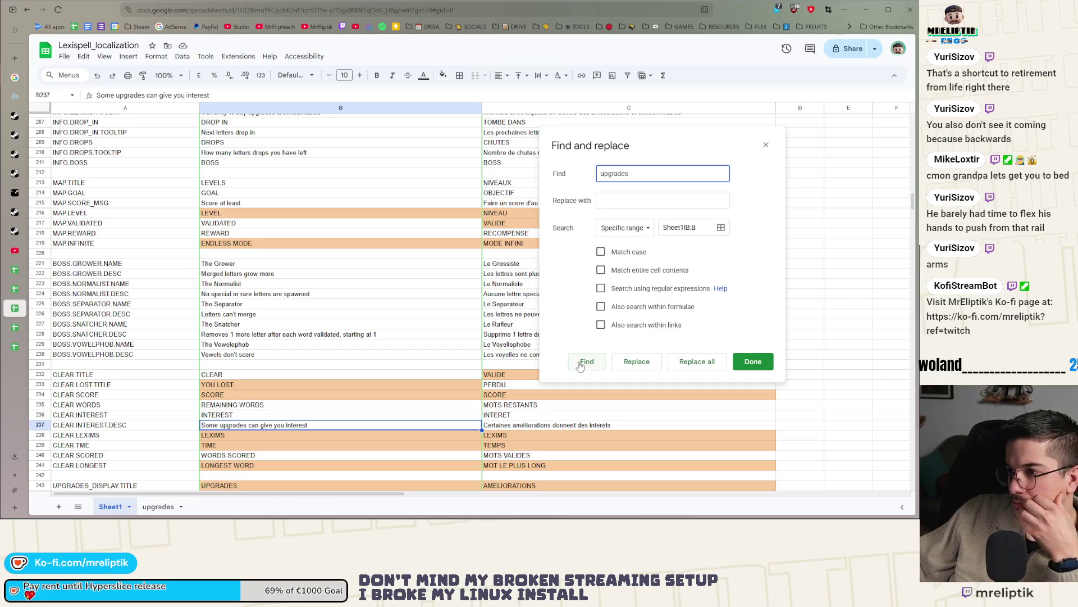
click(630, 197)
text(scro)
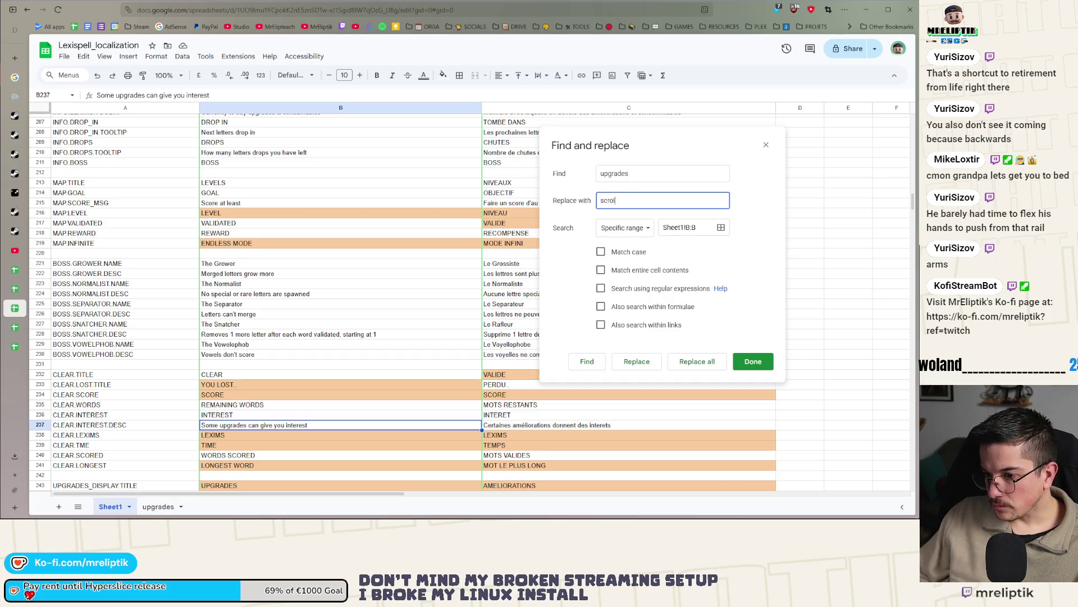
text(ls)
click(580, 362)
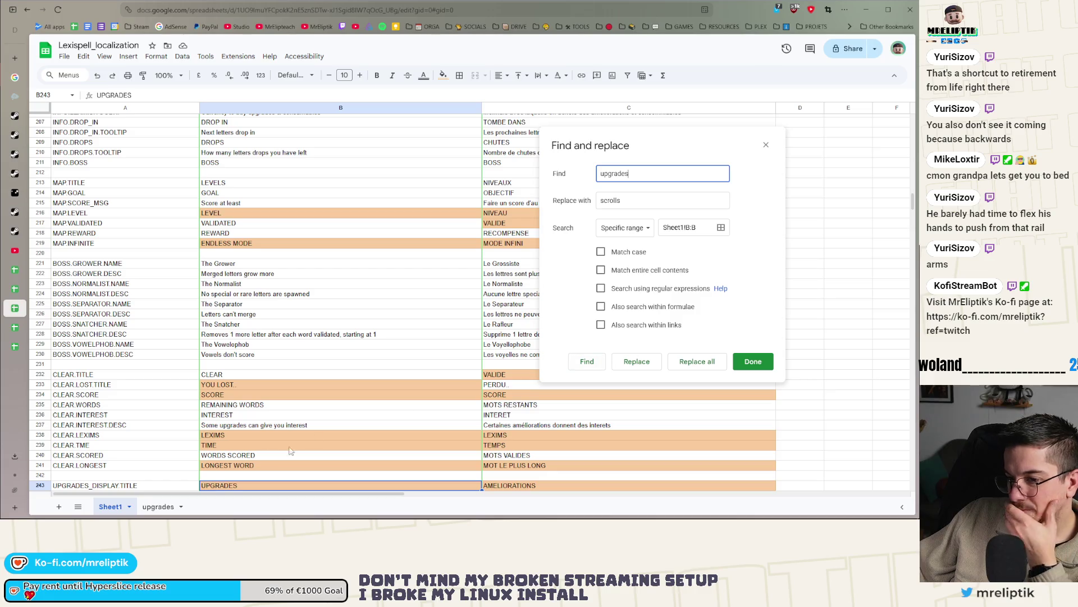
Change B237 to 'Some scrolls can give you interest'.
click(238, 428)
double_click(237, 426)
text(scrols)
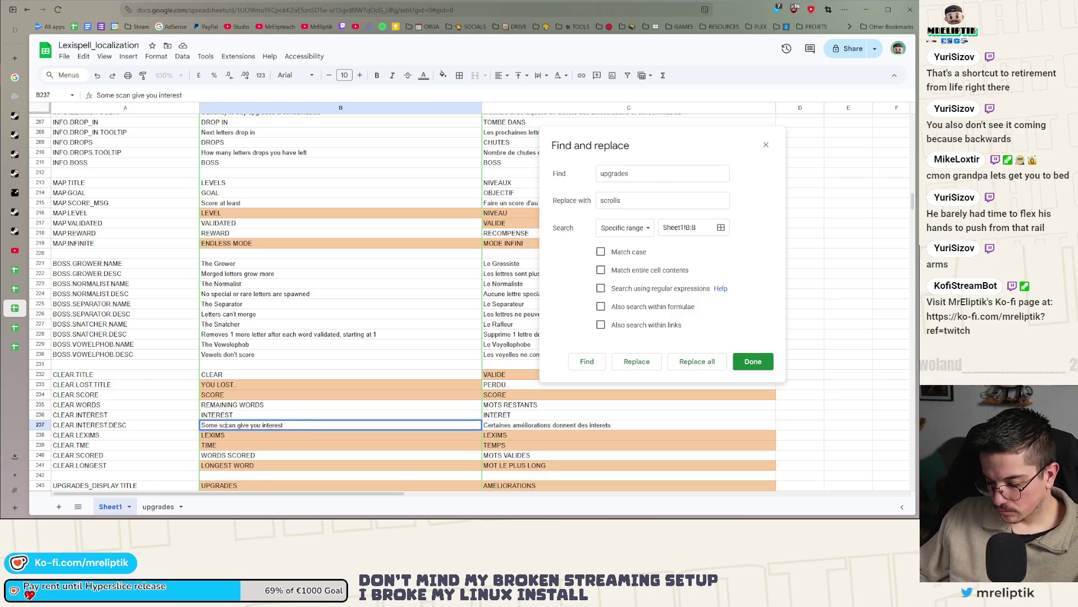
key(BackSpace)
text(ls)
Jump to the next match and rewrite B243 as 'SCROLLS'.
click(638, 200)
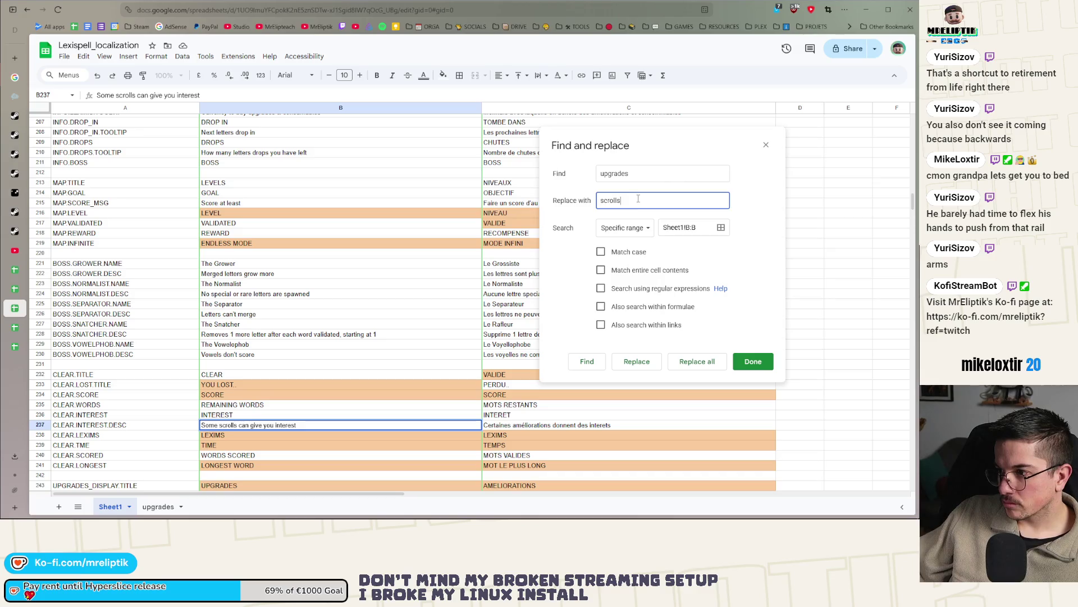
key(Return)
click(235, 356)
double_click(235, 356)
text(SCROLLS)
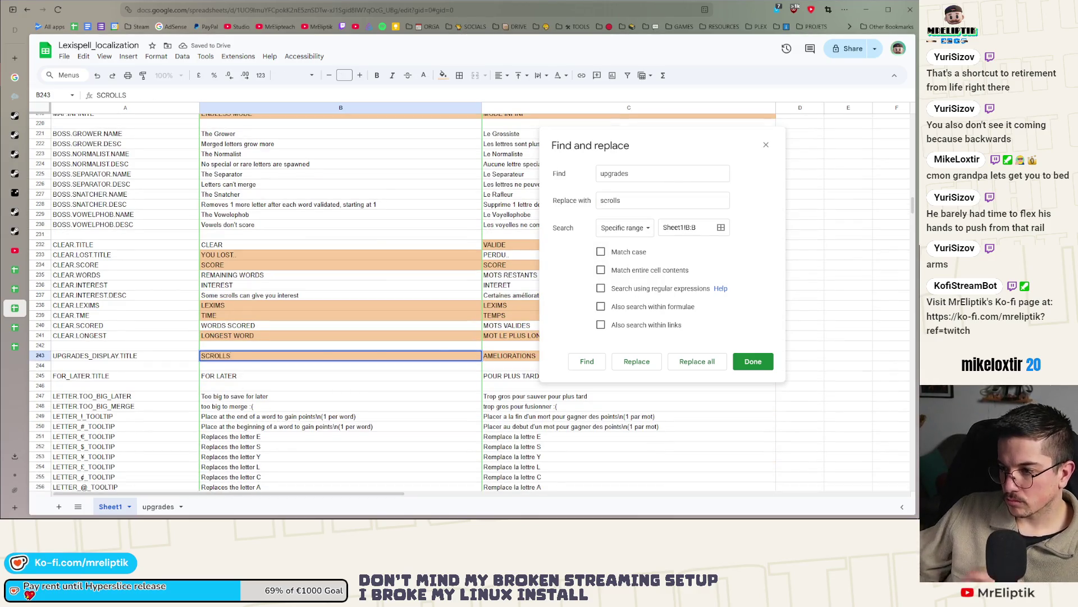
Step through the next 'upgrades' matches, leaving the MODE.CLASSIC.DESC text unchanged.
click(579, 364)
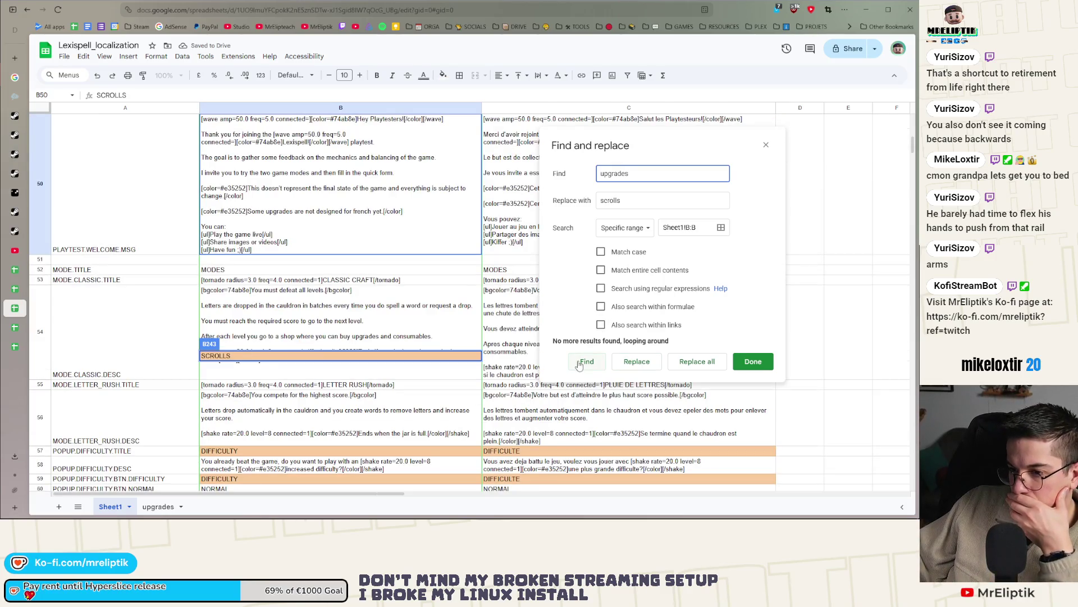
scroll(364, 403, down, 1)
click(314, 366)
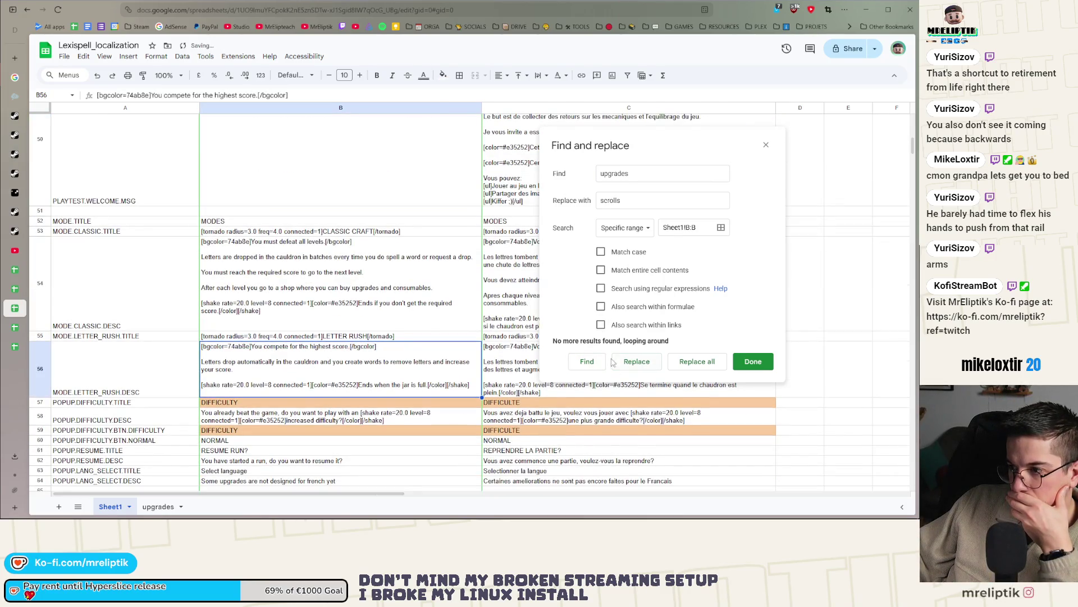
click(587, 363)
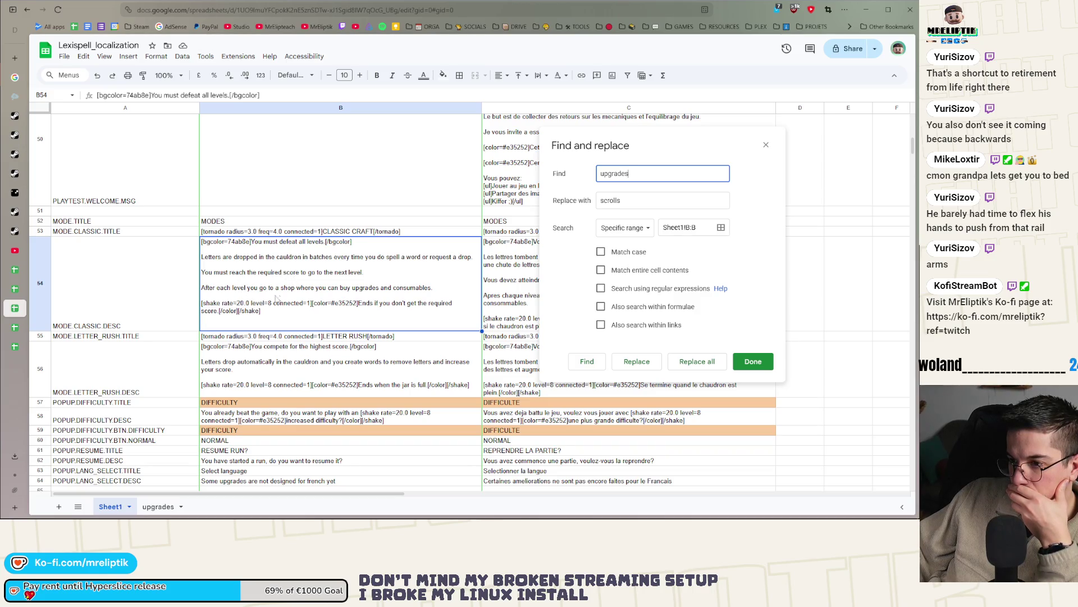
double_click(371, 303)
double_click(360, 287)
text(sc)
key(ctrl+z)
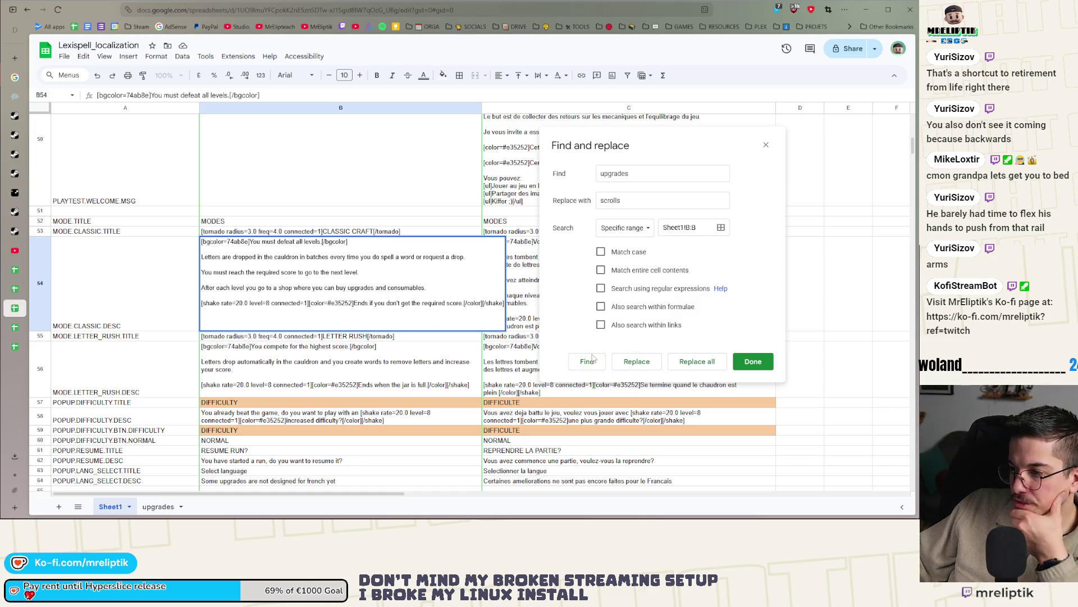
Find the MOST USED UPGRADES cell and start replacing UPGRADES with SCROLLS.
click(589, 363)
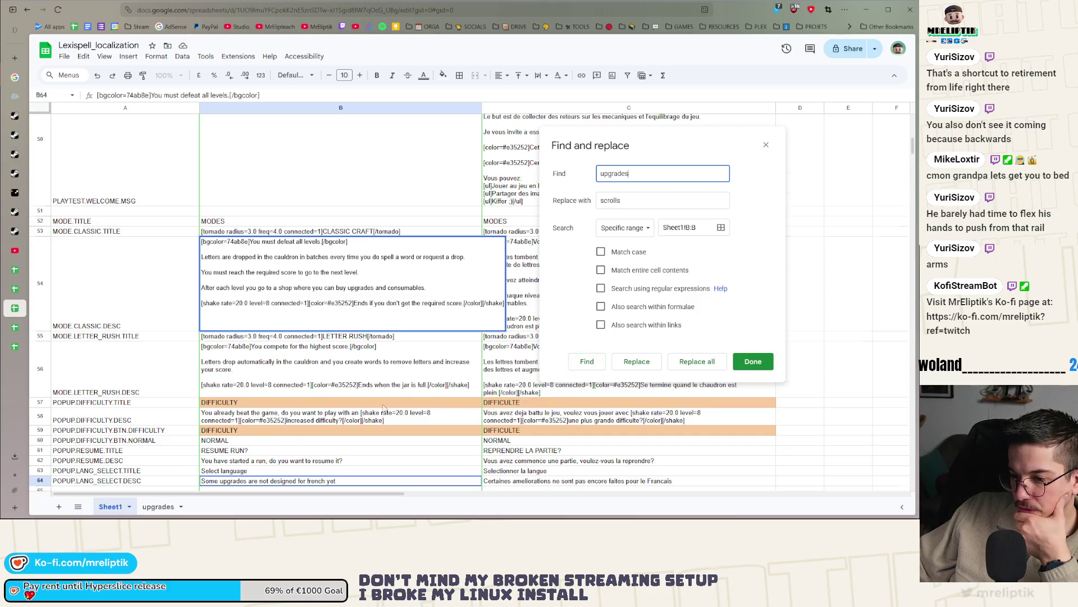
scroll(236, 393, down, 2)
click(232, 399)
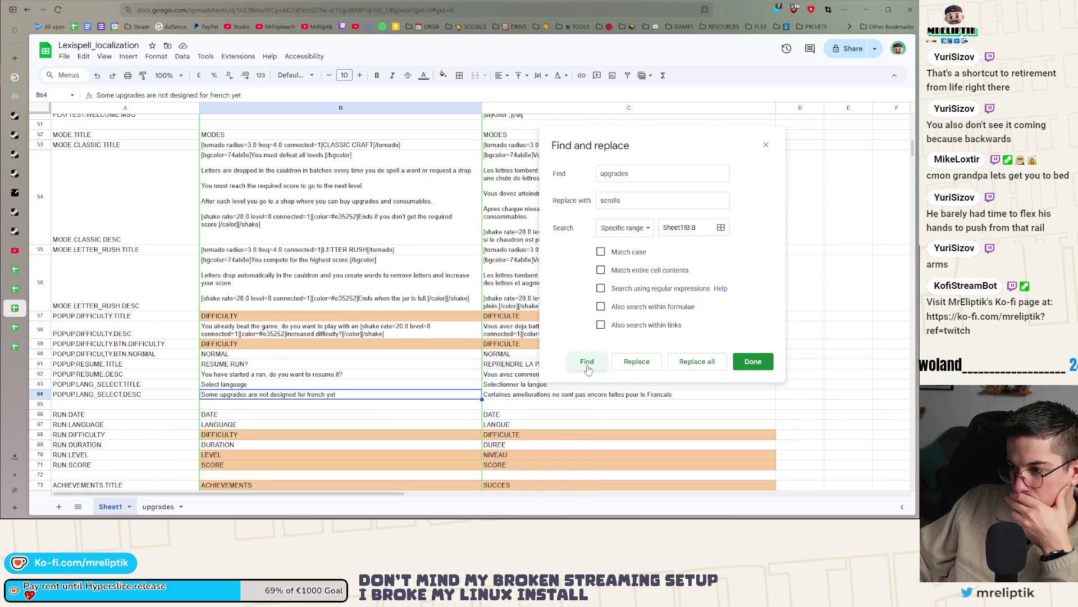
click(587, 362)
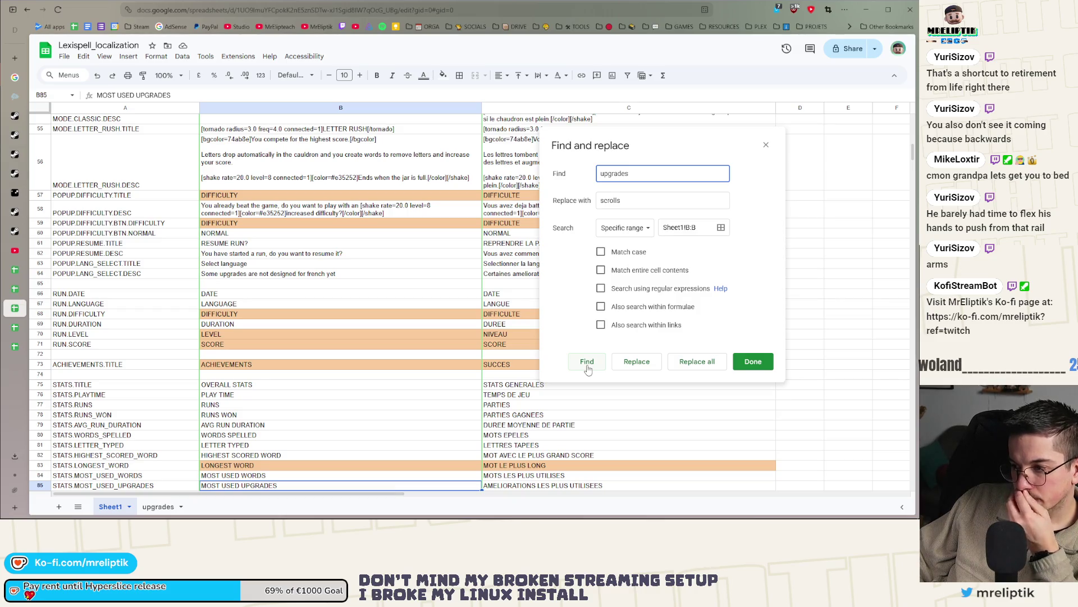
scroll(260, 364, down, 3)
double_click(260, 357)
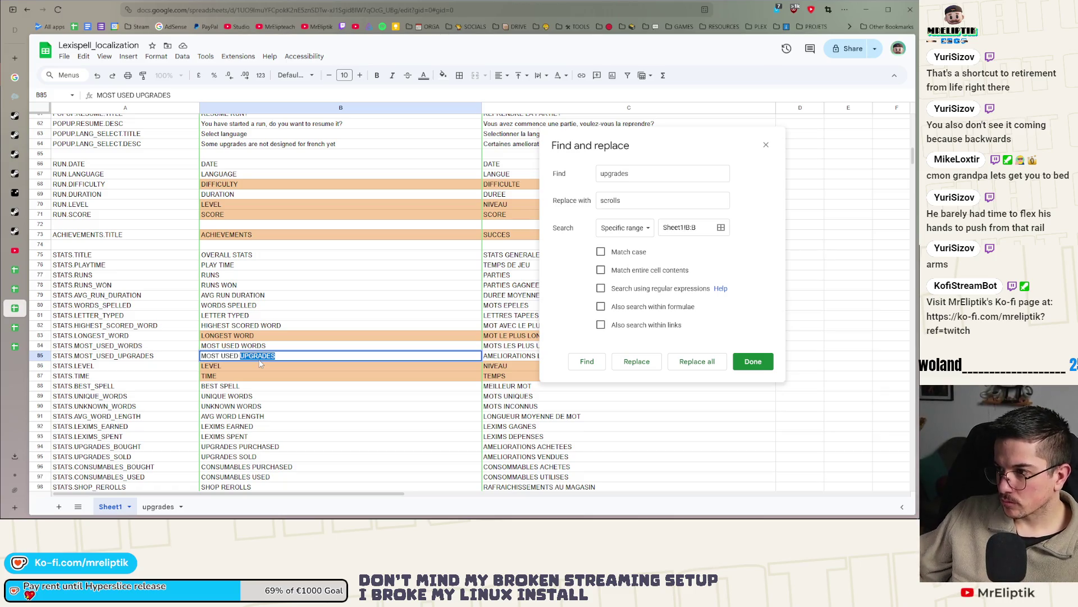
text(SCROLL)
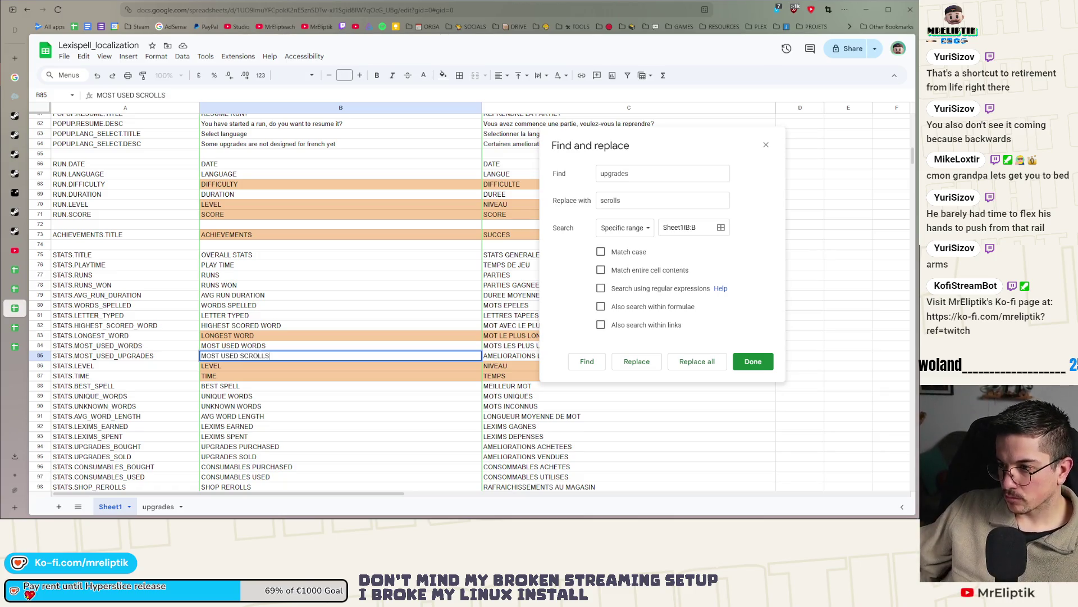
Change UPGRADES SOLD to SCROLLS SOLD.
click(587, 361)
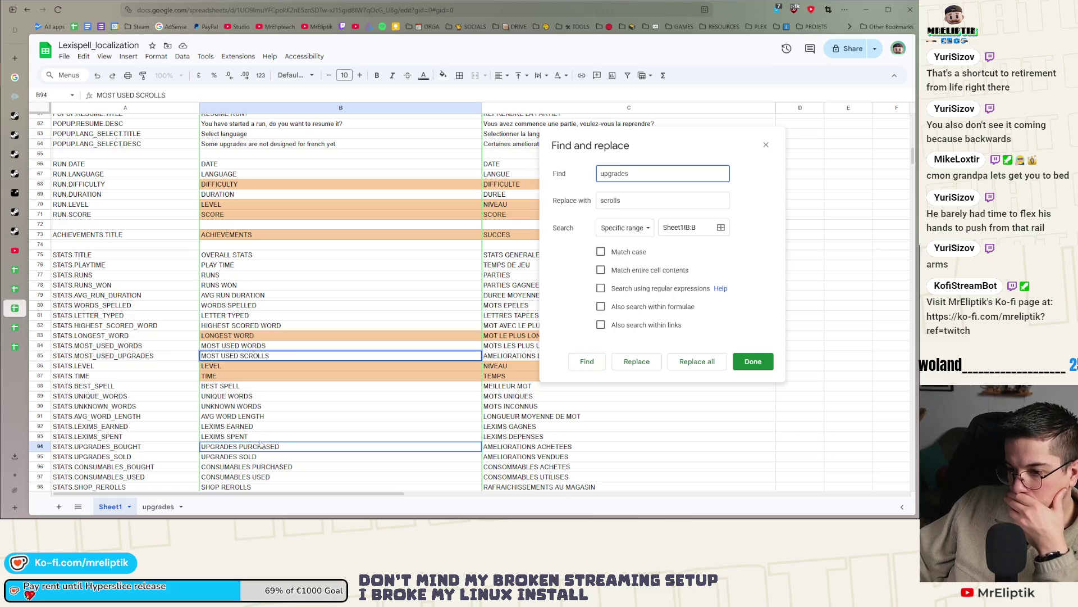
click(229, 458)
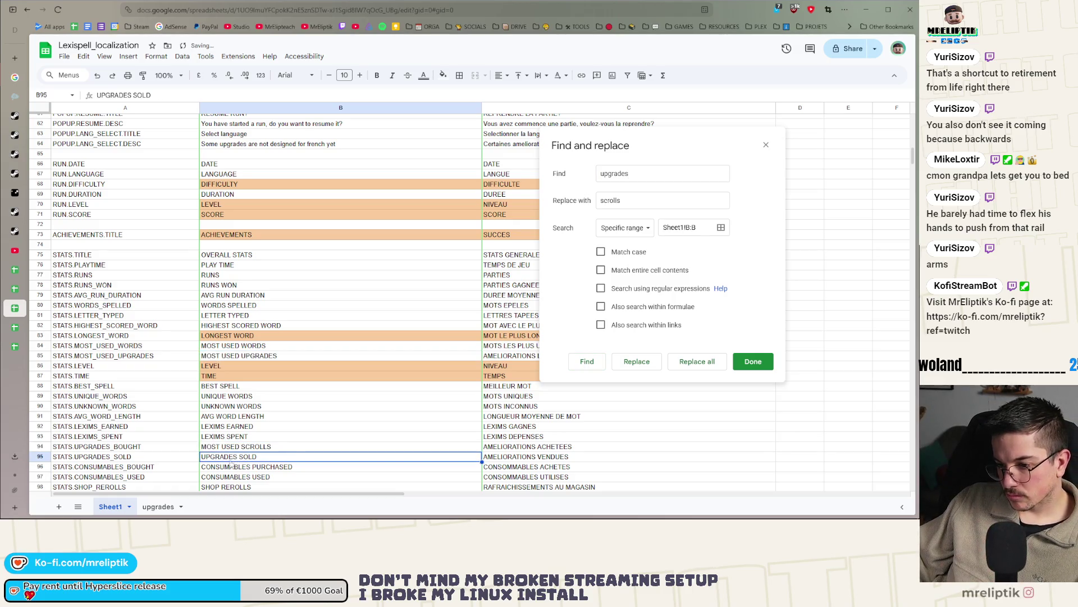
click(215, 470)
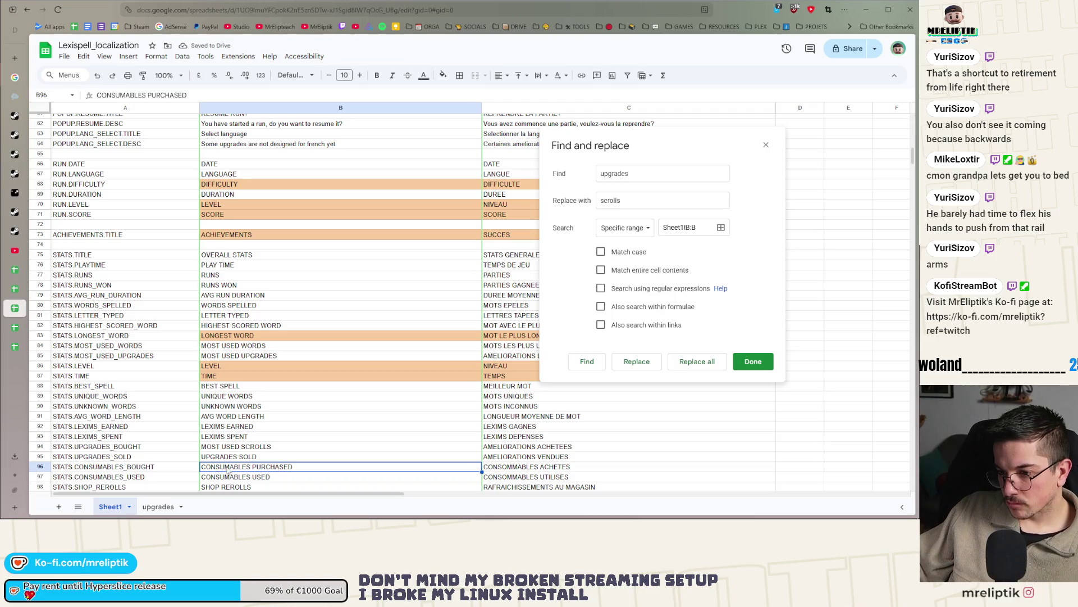
click(219, 457)
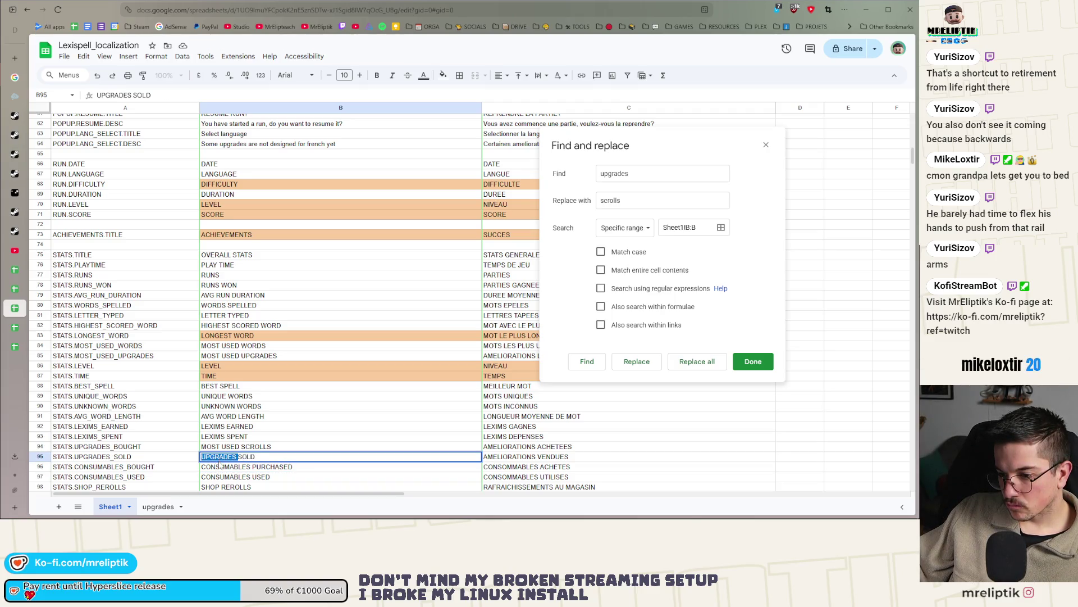
double_click(218, 457)
text(CROLLS)
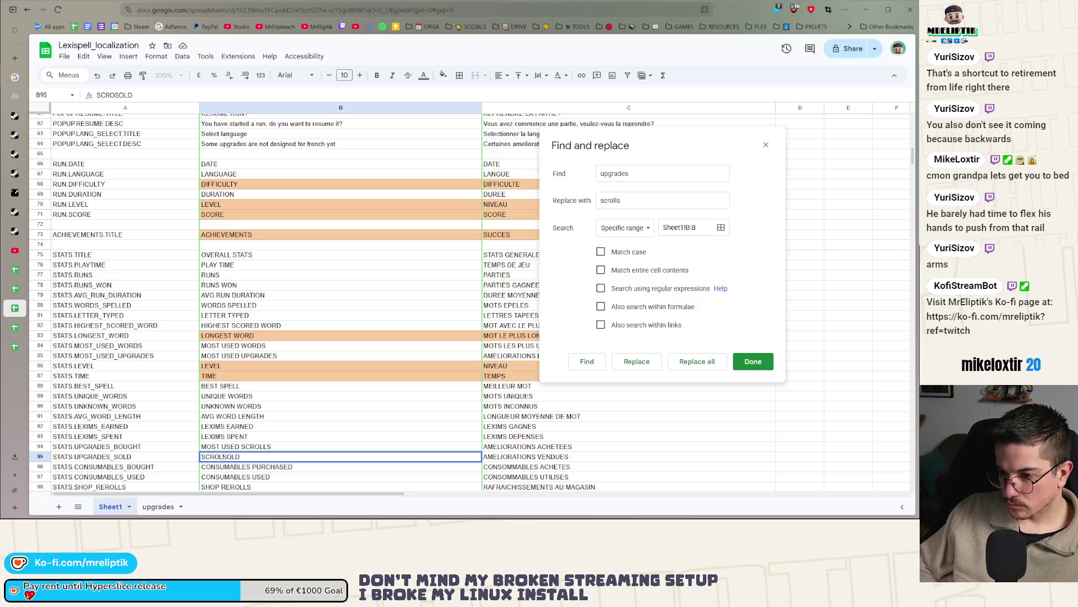
click(247, 437)
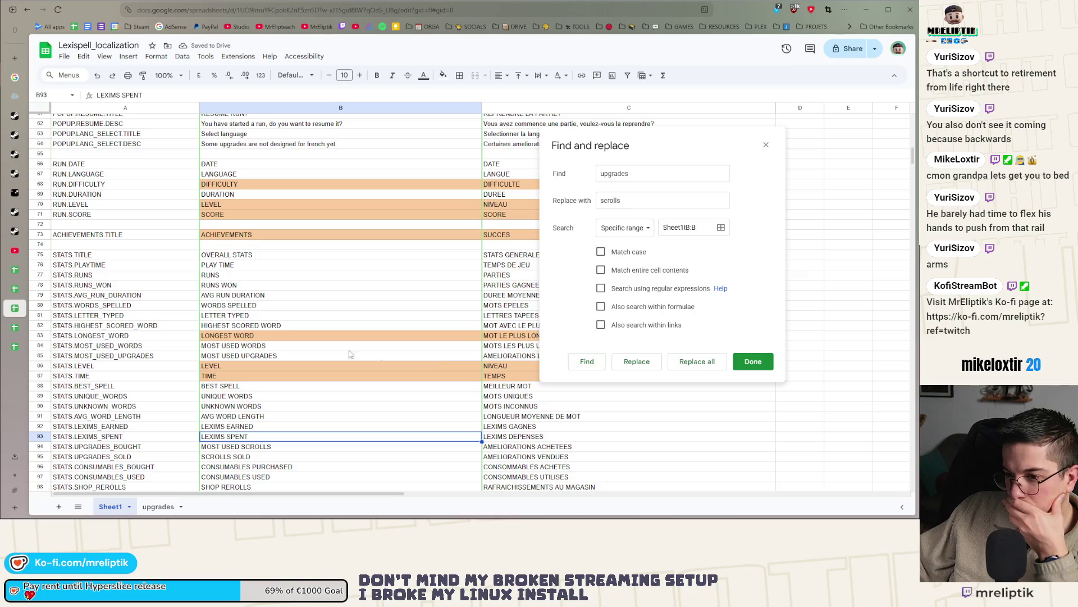
Fix the MOST USED cell so it reads MOST USED SCROLLS.
click(261, 355)
double_click(264, 355)
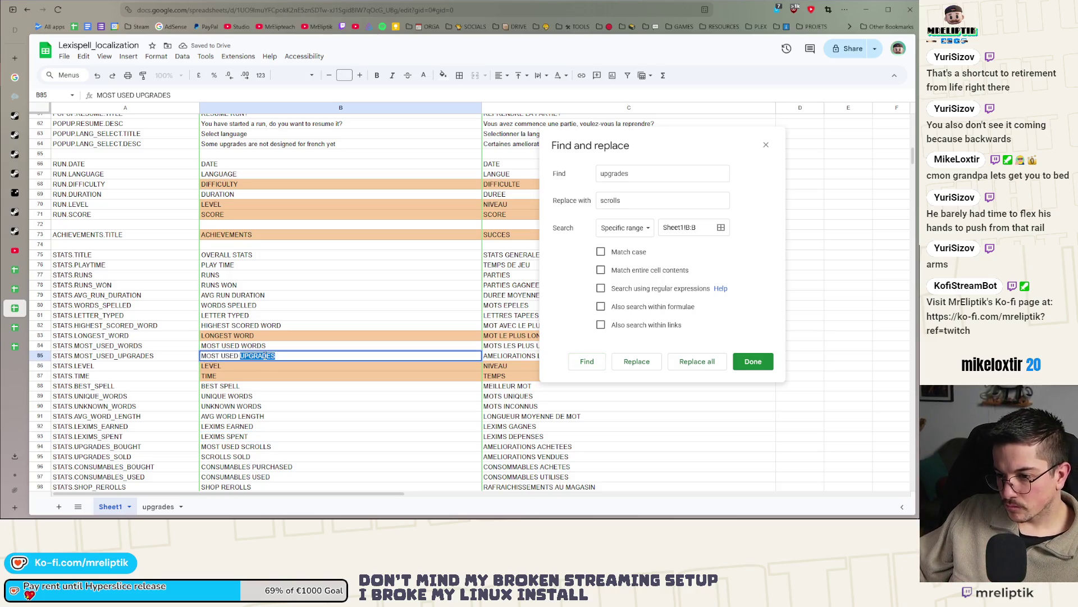
text(SCROLL)
click(271, 400)
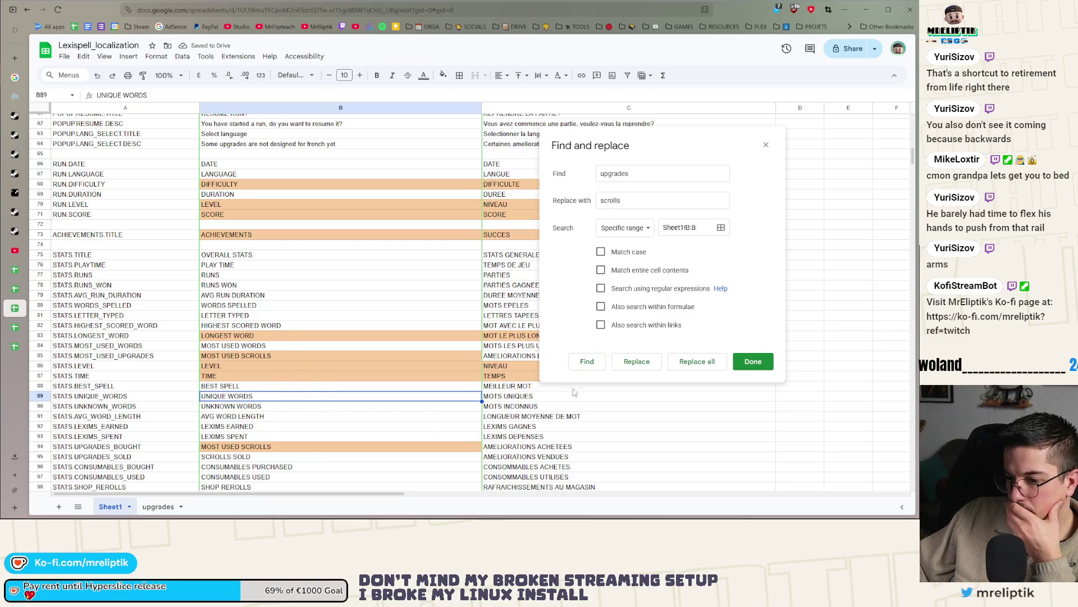
Change GRAB UPGRADES FOCUS to GRAB SCROLLS FOCUS.
scroll(570, 399, down, 1)
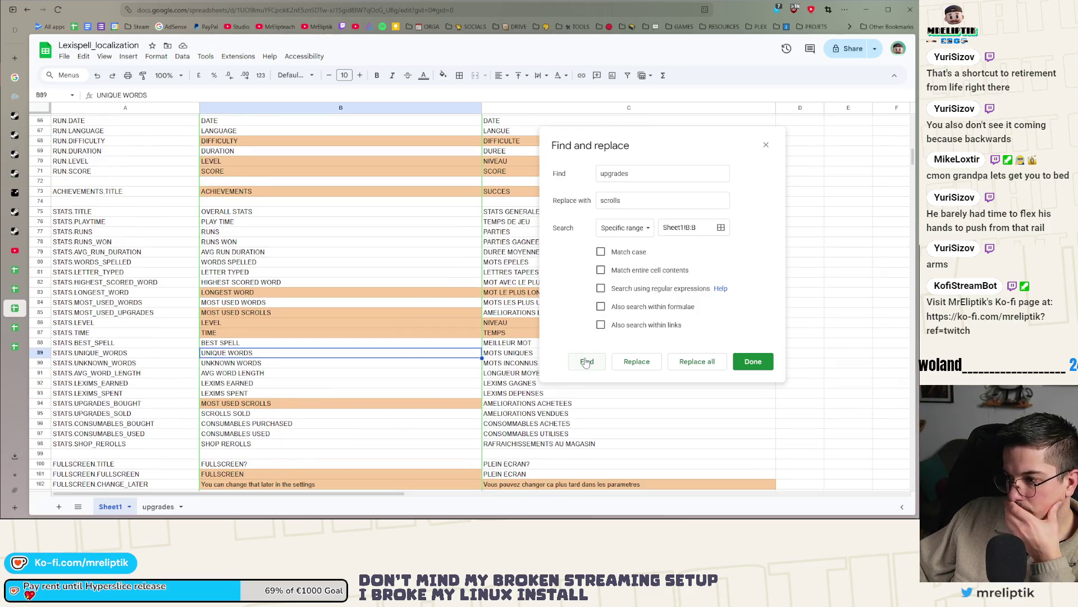
click(586, 363)
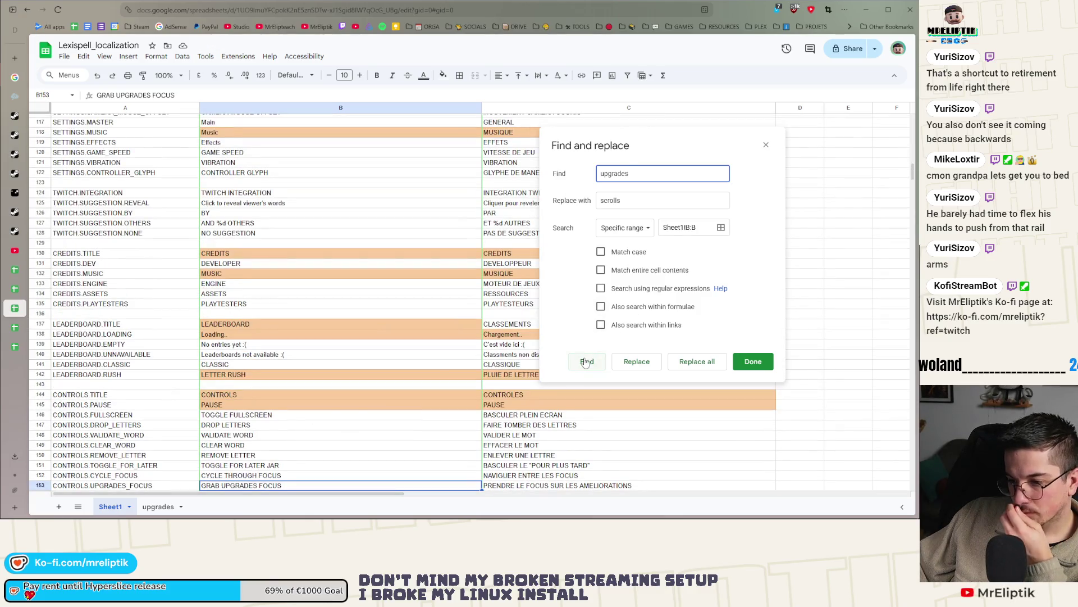
scroll(337, 393, down, 3)
click(244, 398)
double_click(244, 399)
text(SCROLLS)
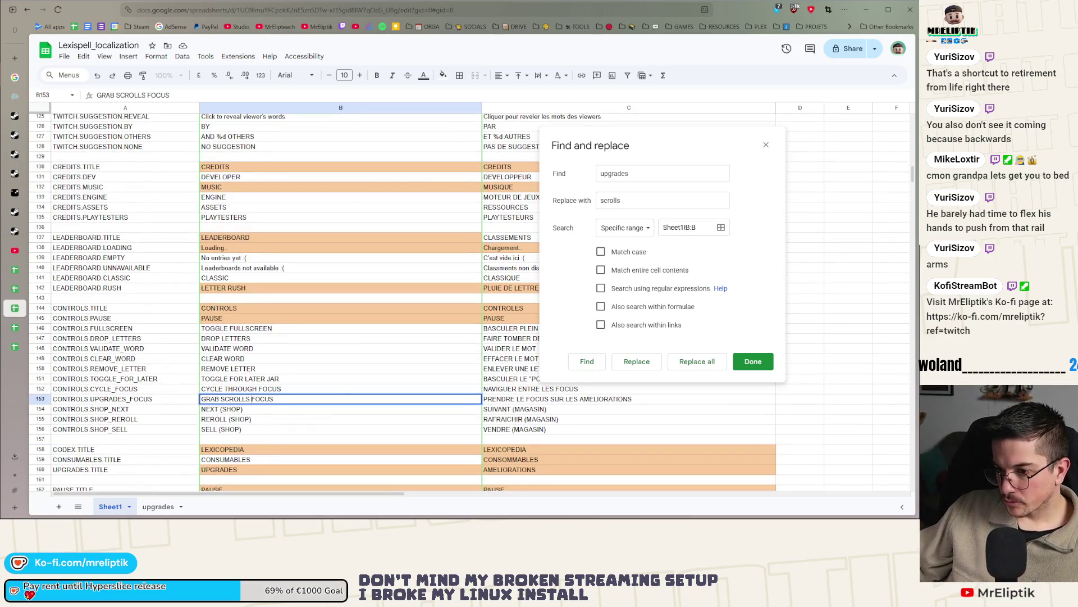
Replace the UPGRADES title cell text with SCROLLS.
click(589, 364)
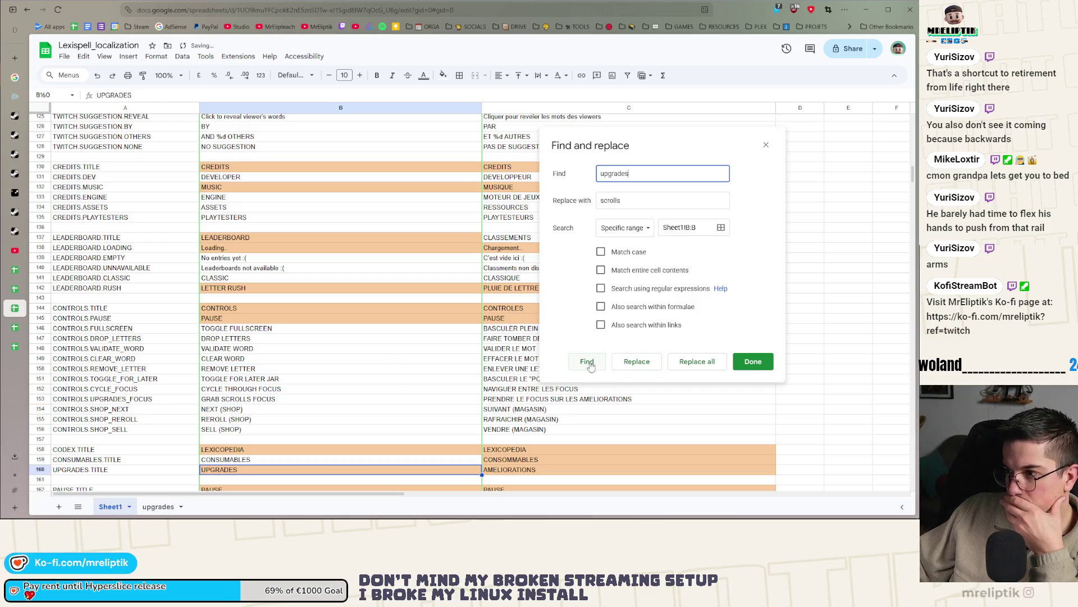
double_click(243, 470)
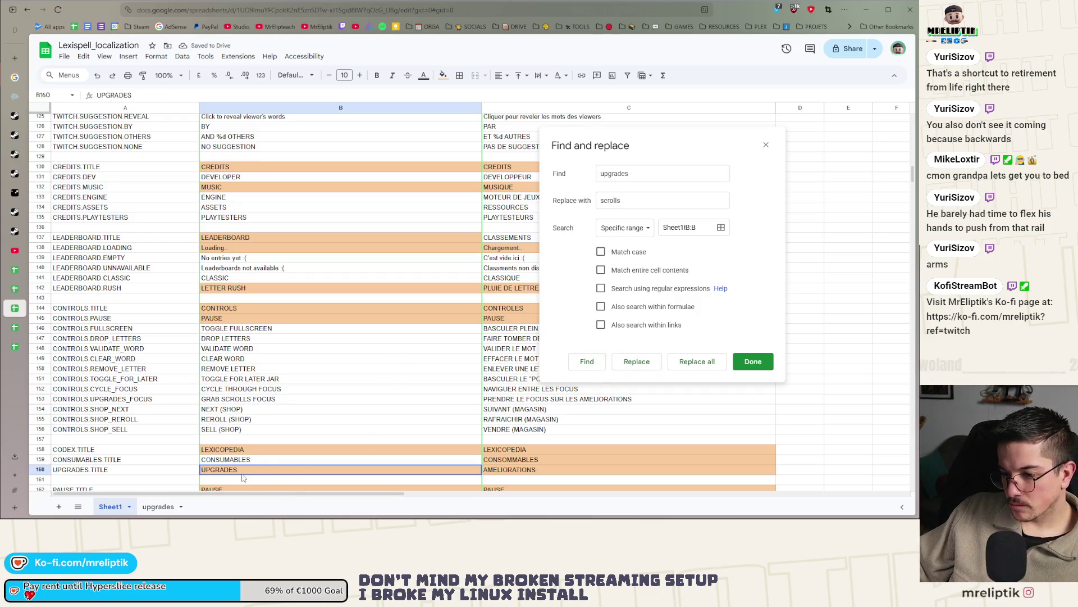
key(ctrl+a)
text(SCRO)
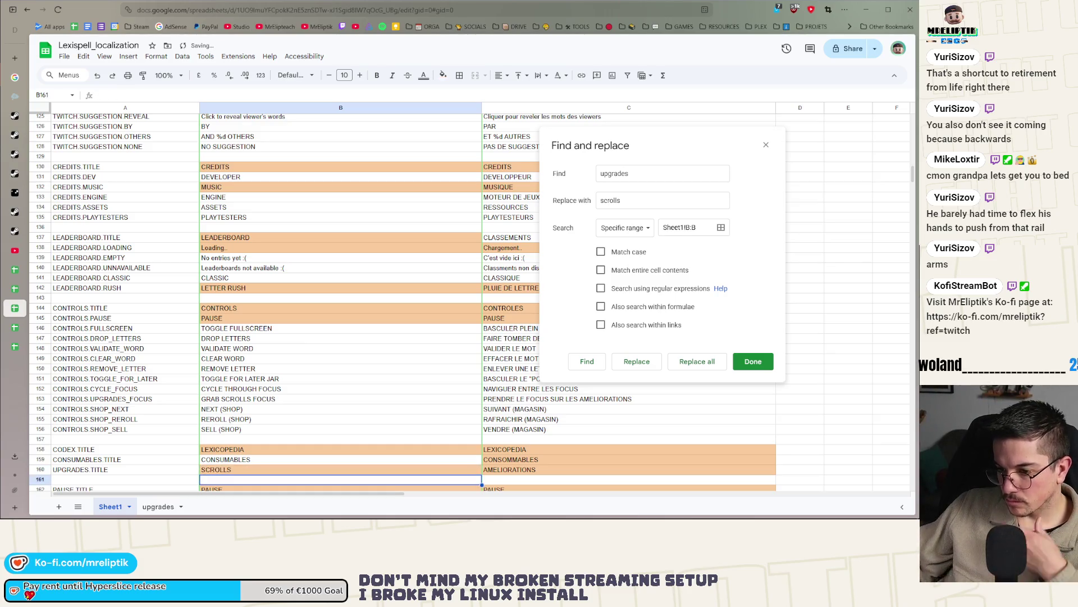
click(587, 362)
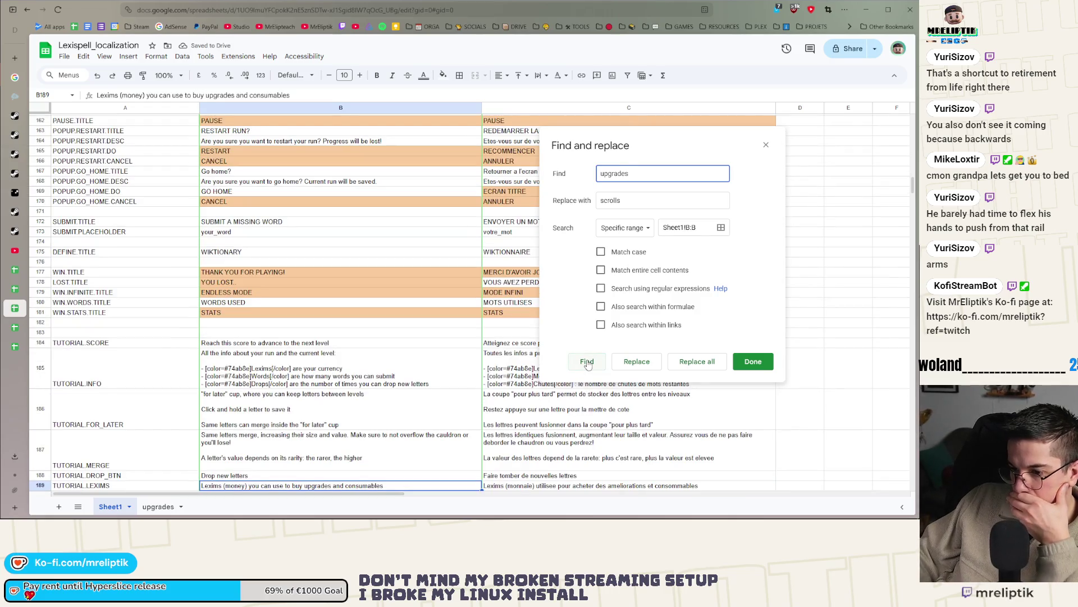
Swap 'upgrades' for 'scrolls' in the tutorial Lexims text ('…buy scrolls and consumables').
double_click(314, 486)
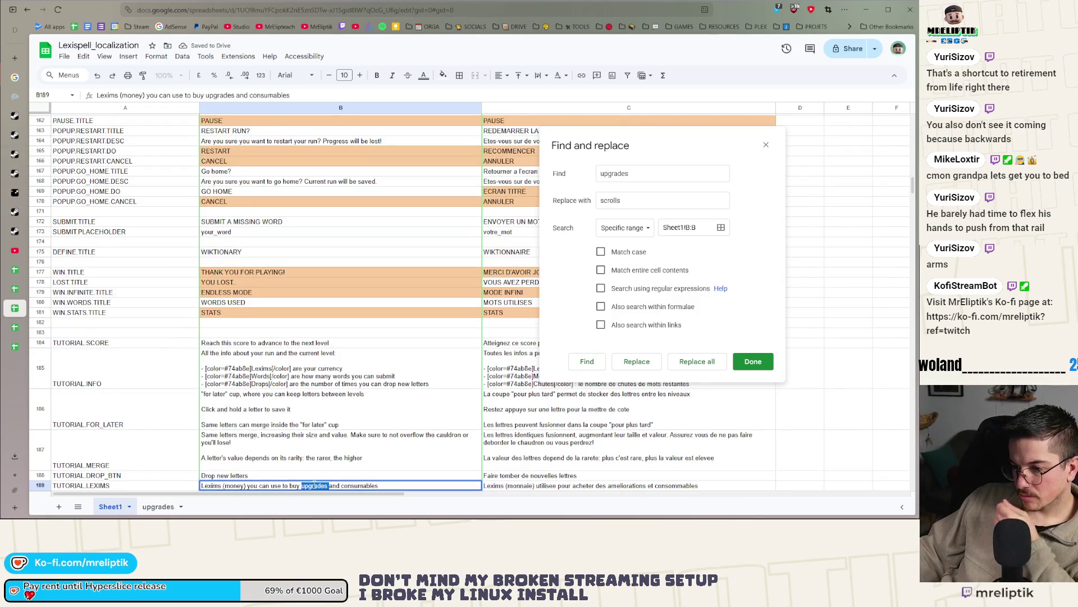
text(scrolls)
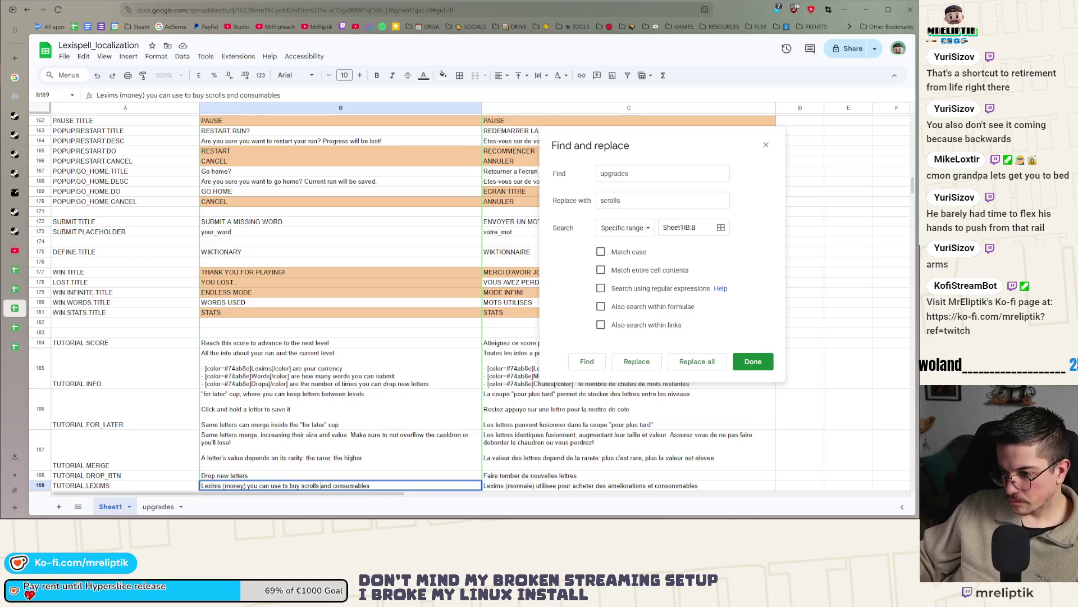
click(586, 362)
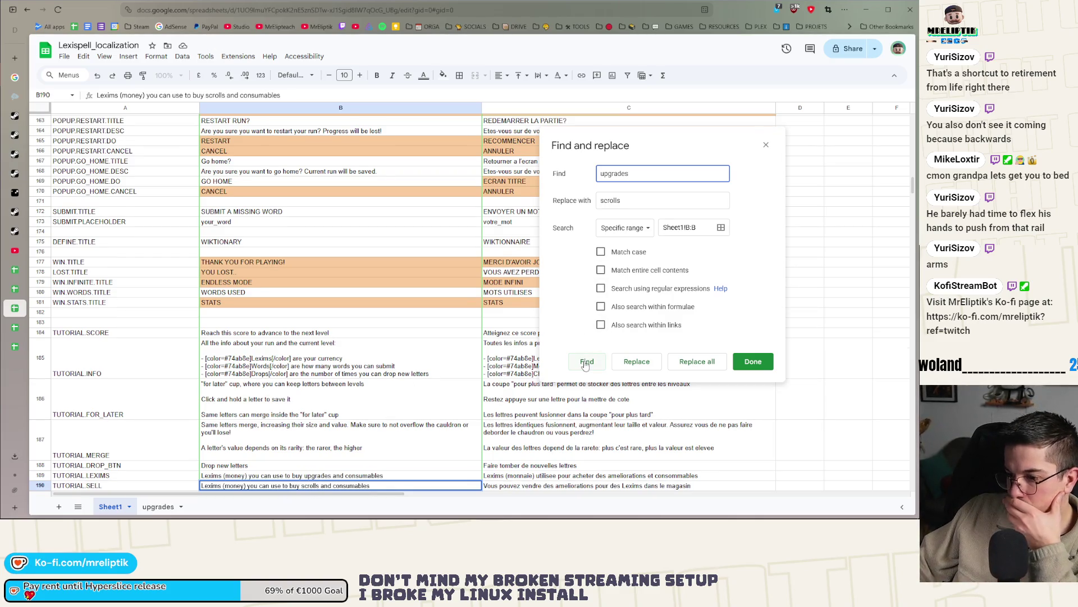
click(585, 364)
click(360, 402)
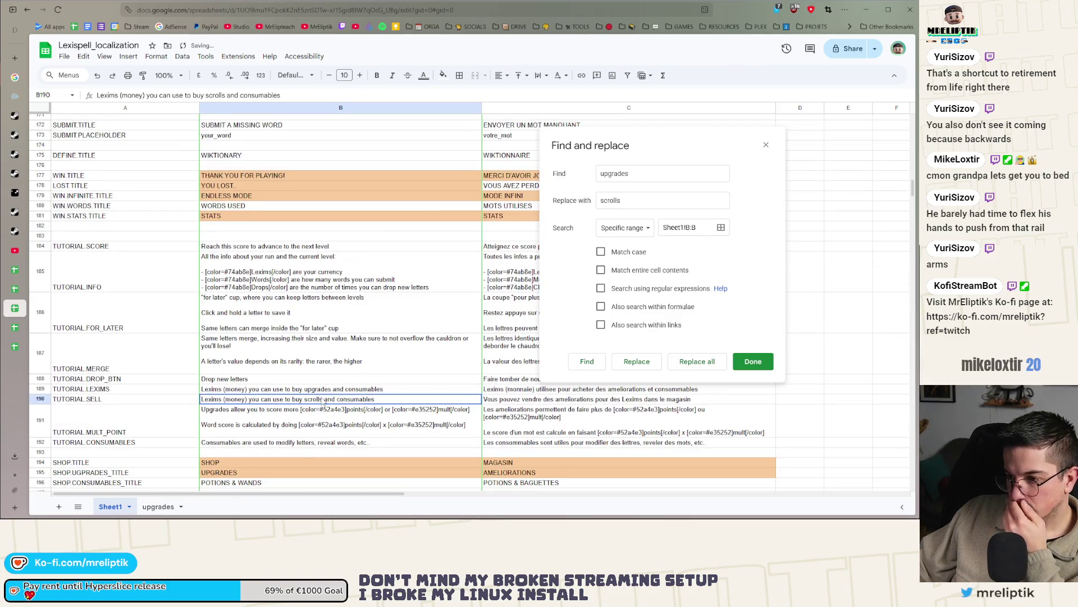
double_click(363, 402)
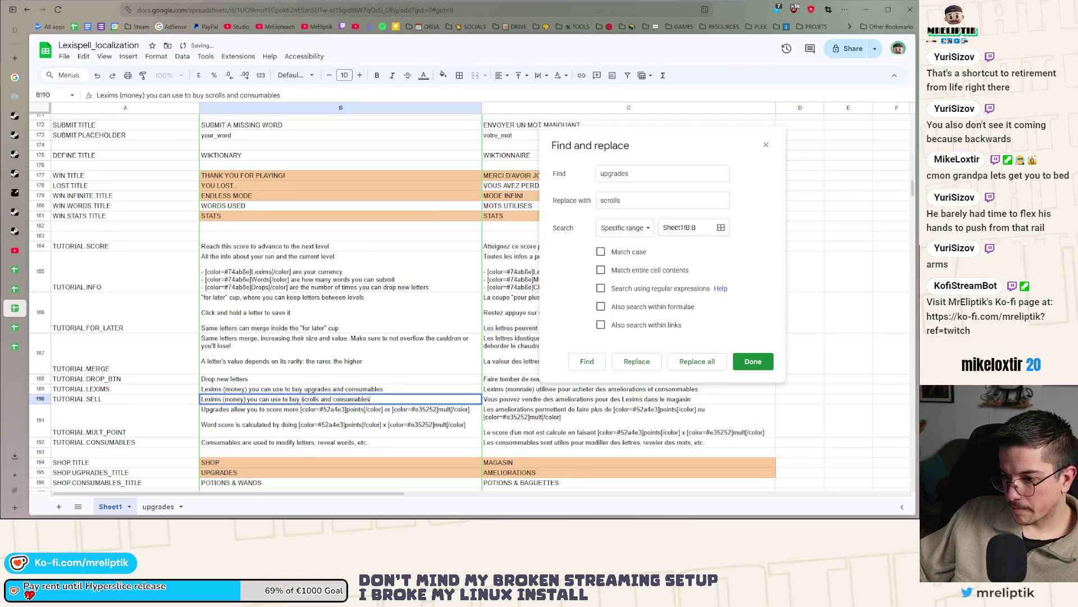
double_click(308, 400)
click(244, 430)
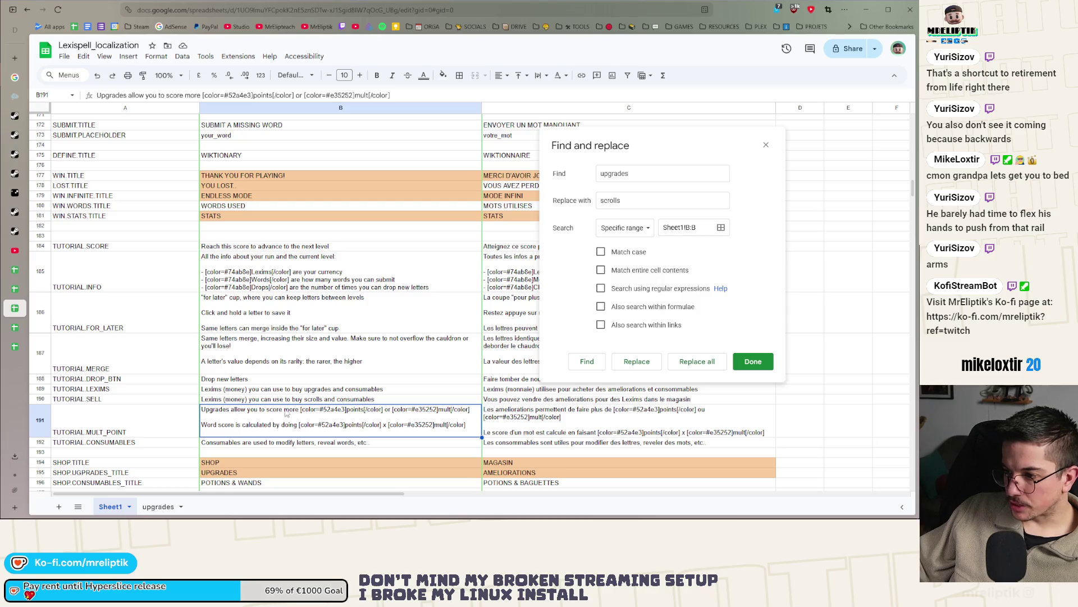
Rewrite TUTORIAL.SELL in B190 as 'You can sell scrolls for Lexims in the shop'.
click(377, 400)
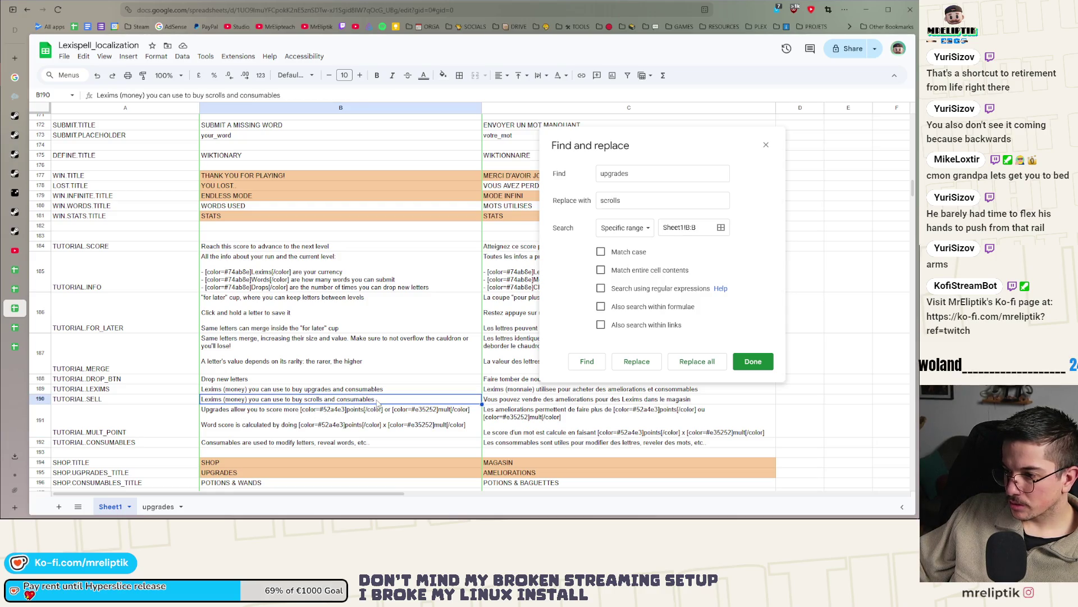
text(You can sell)
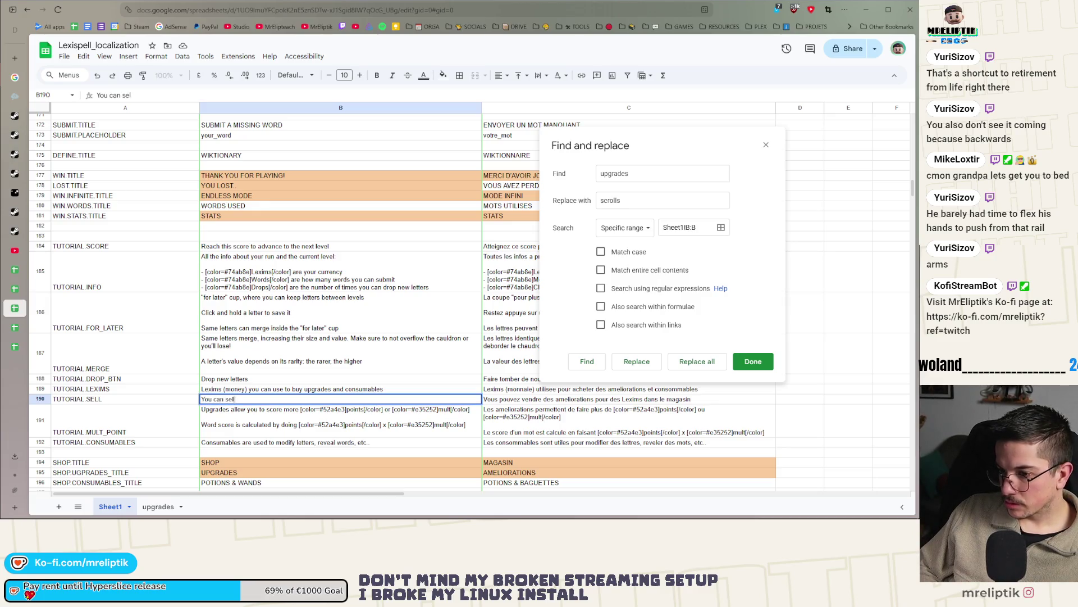
text( scrolls)
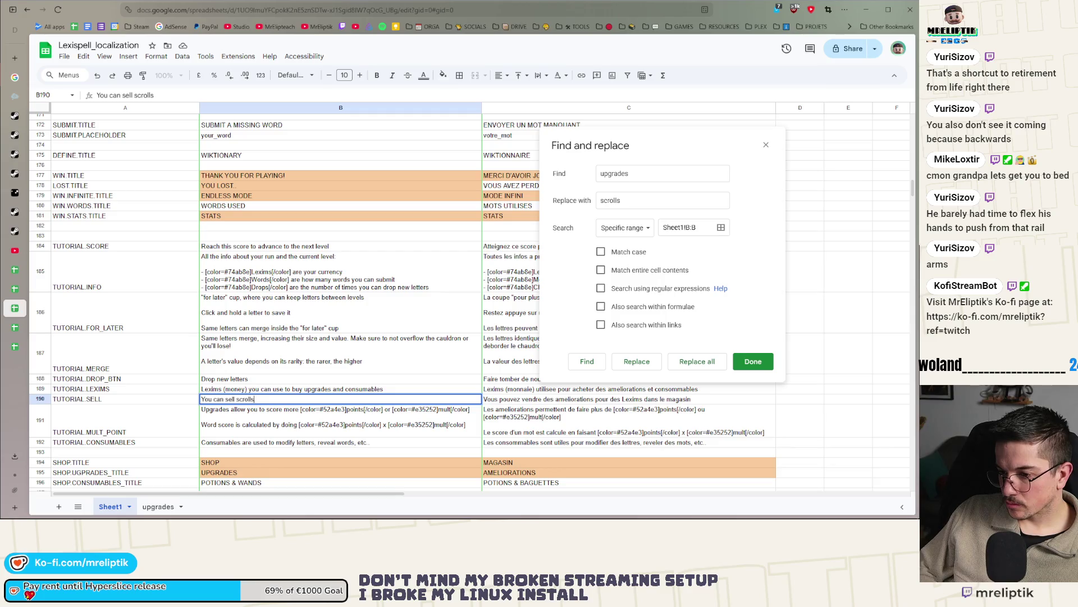
text(, wand)
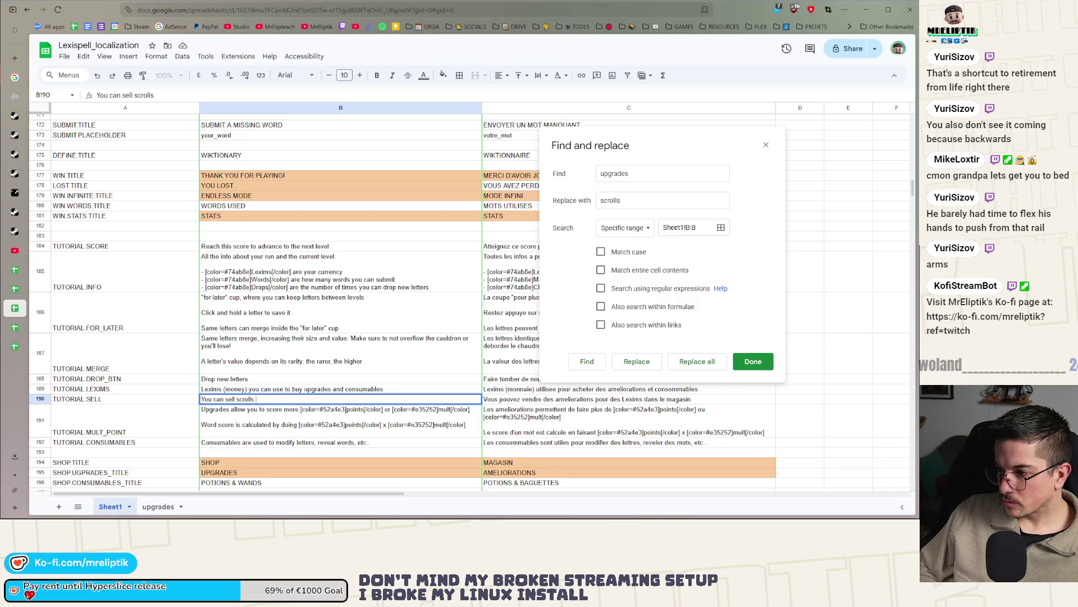
text( for Lexims in the s)
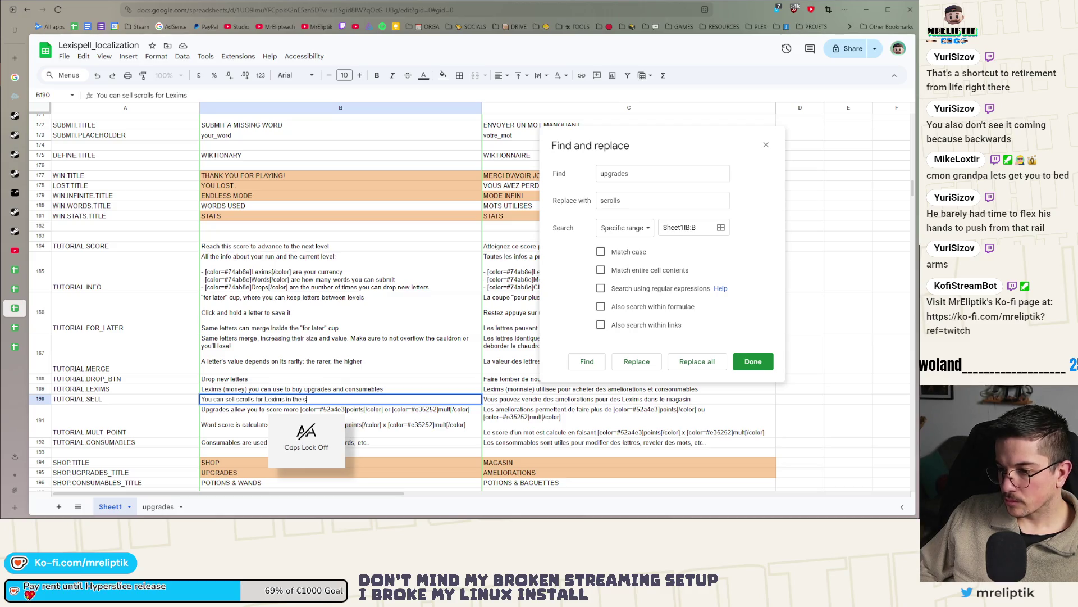
text(hop)
key(Return)
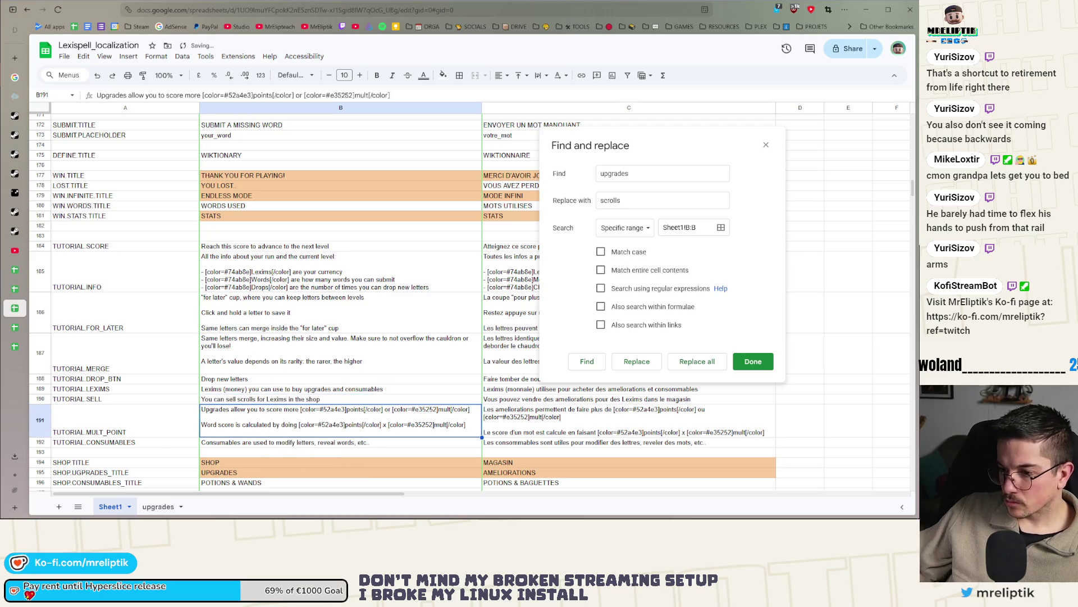
Change B189 to end with 'buy scrolls, potions and wands', then find the next match.
click(304, 388)
double_click(313, 388)
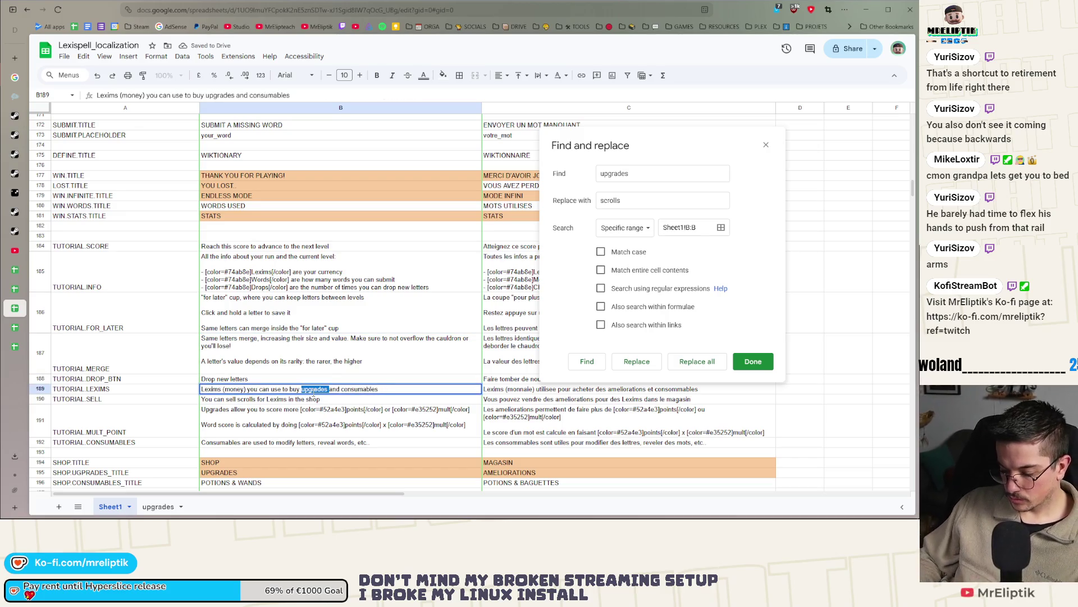
text(scrolls)
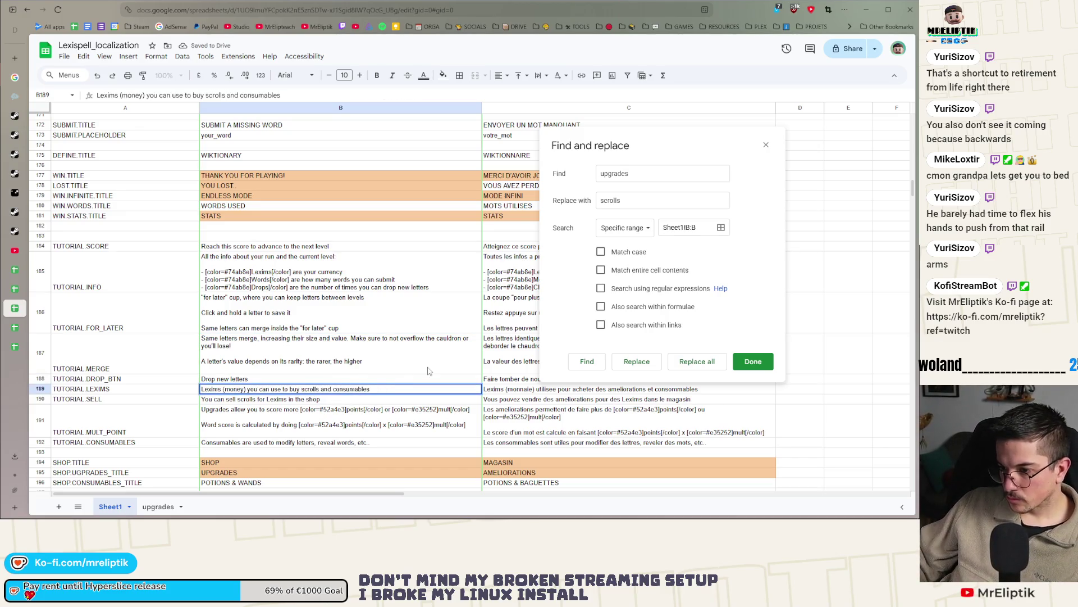
key(BackSpace)
key(BackSpace)
key(BackSpace)
text(, potions)
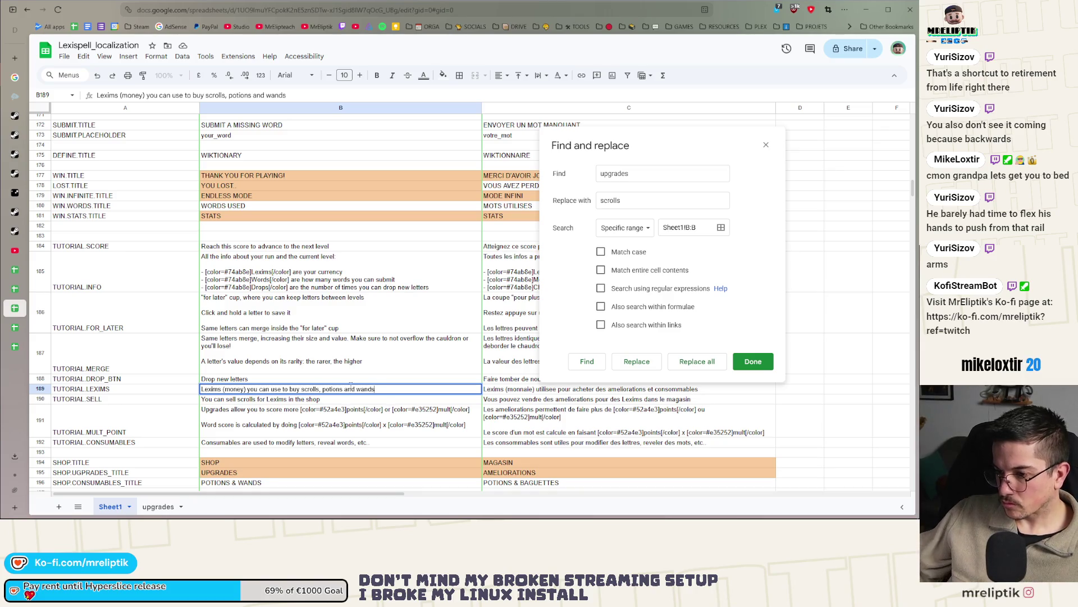
key(Return)
click(588, 363)
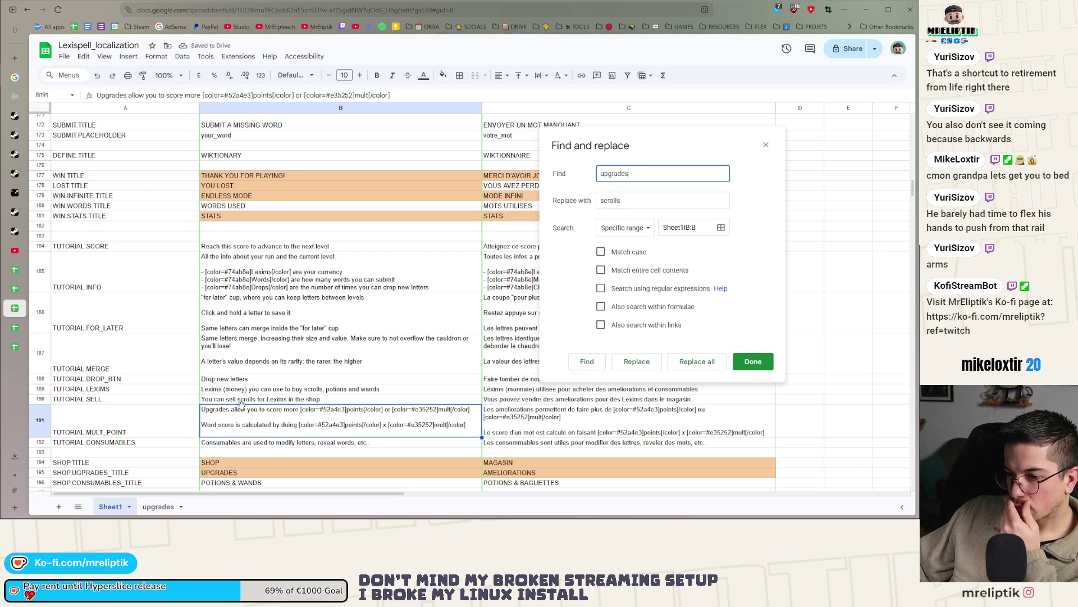
Change the shop upgrades title to SCROLLS, undoing the text that landed in the wrong cell.
double_click(208, 414)
double_click(208, 410)
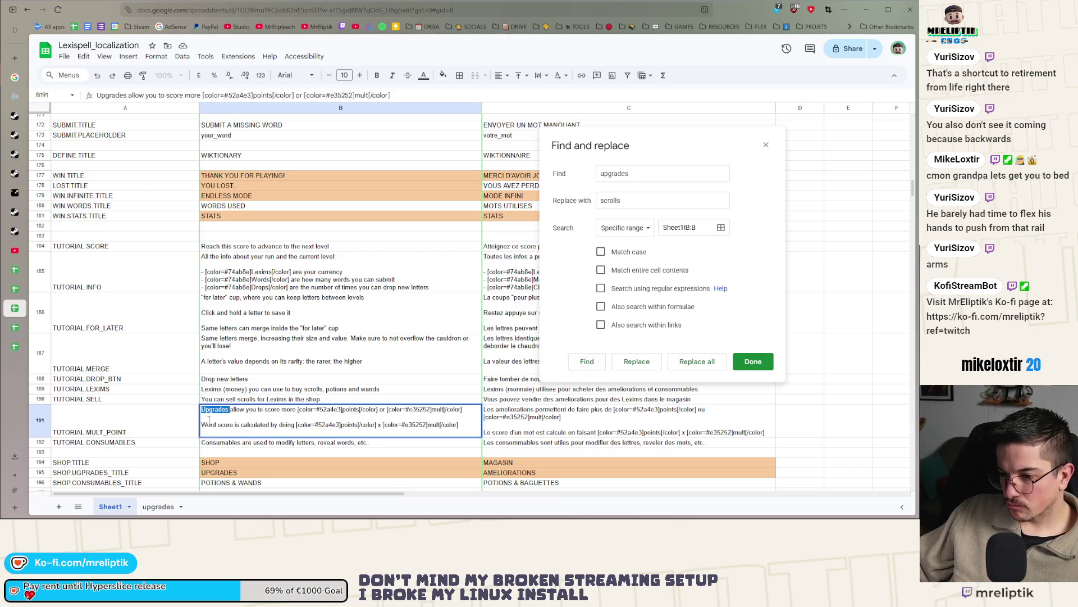
text(Scrolls)
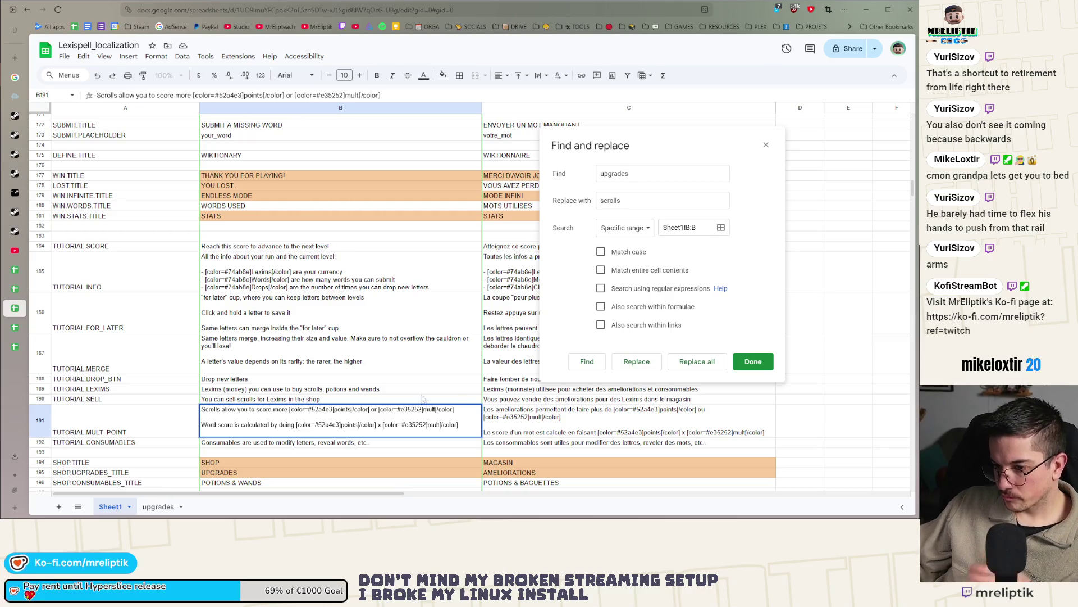
click(587, 362)
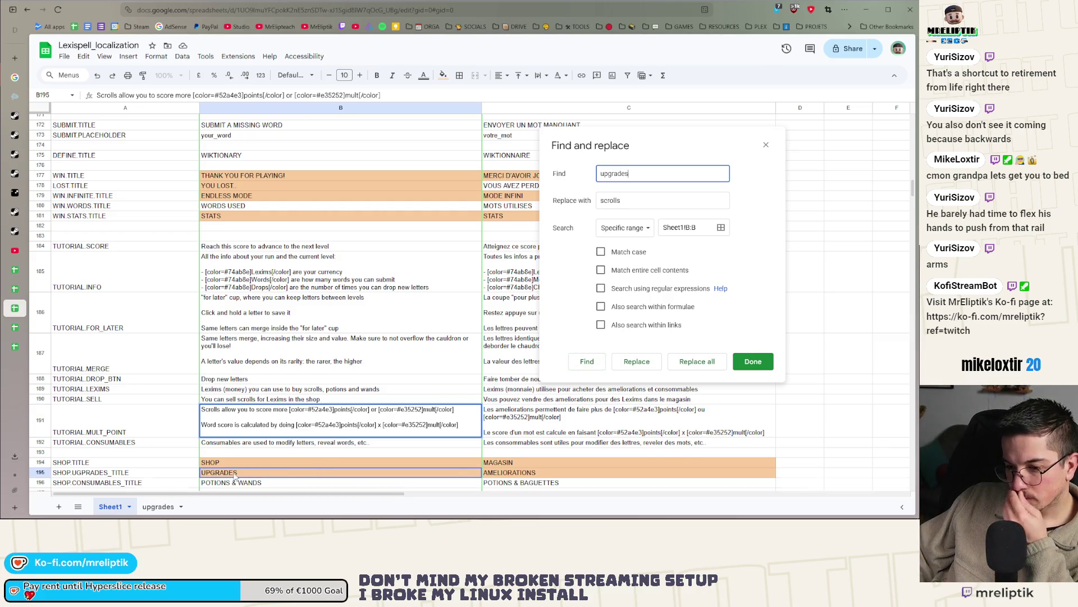
click(233, 444)
scroll(243, 455, down, 2)
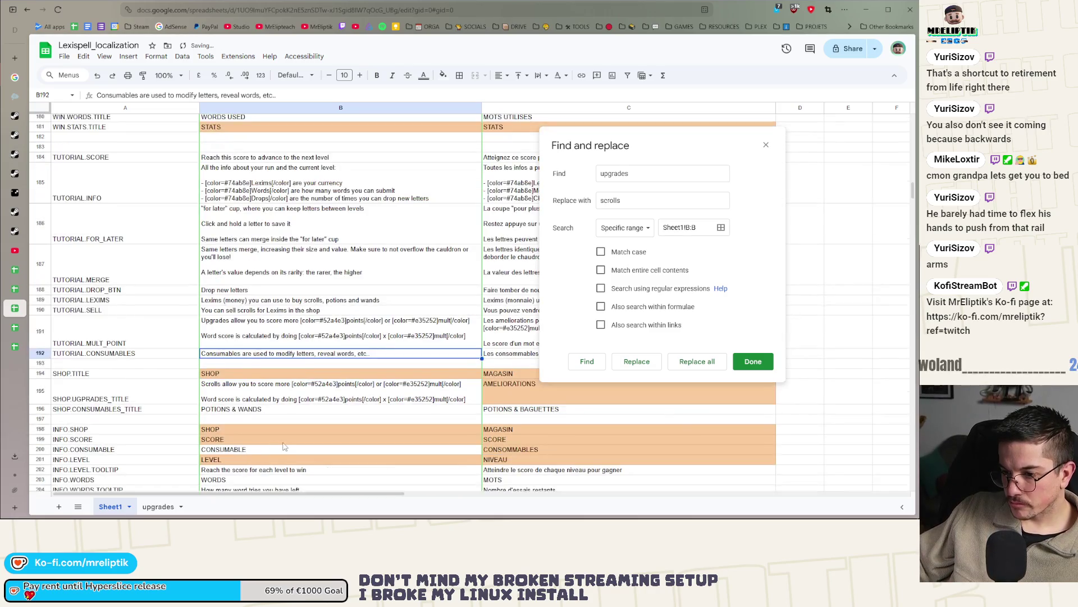
key(ctrl+z)
text(SCROLLS)
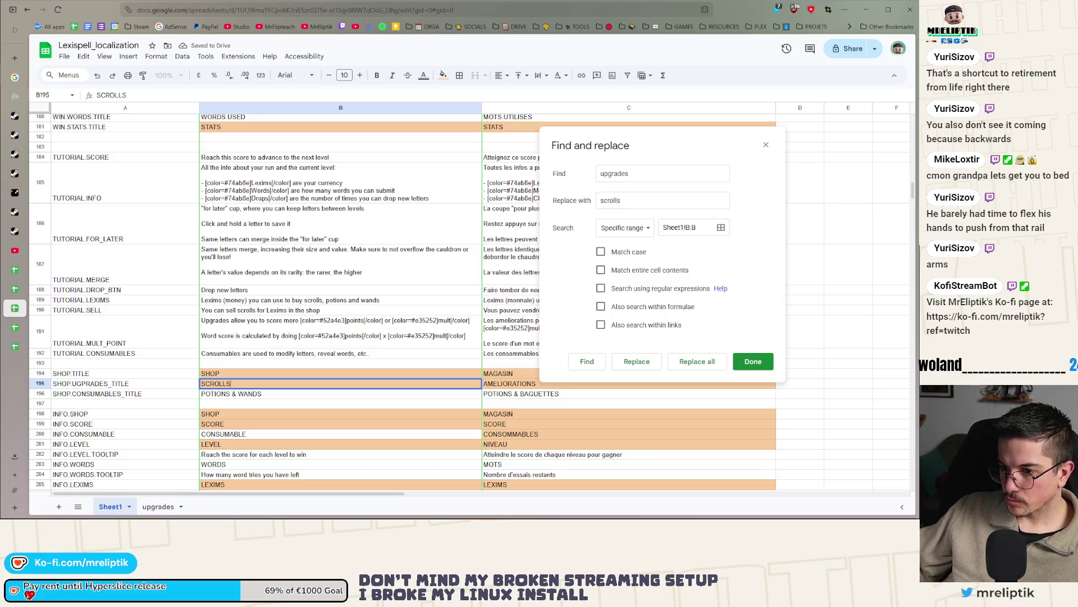
click(254, 399)
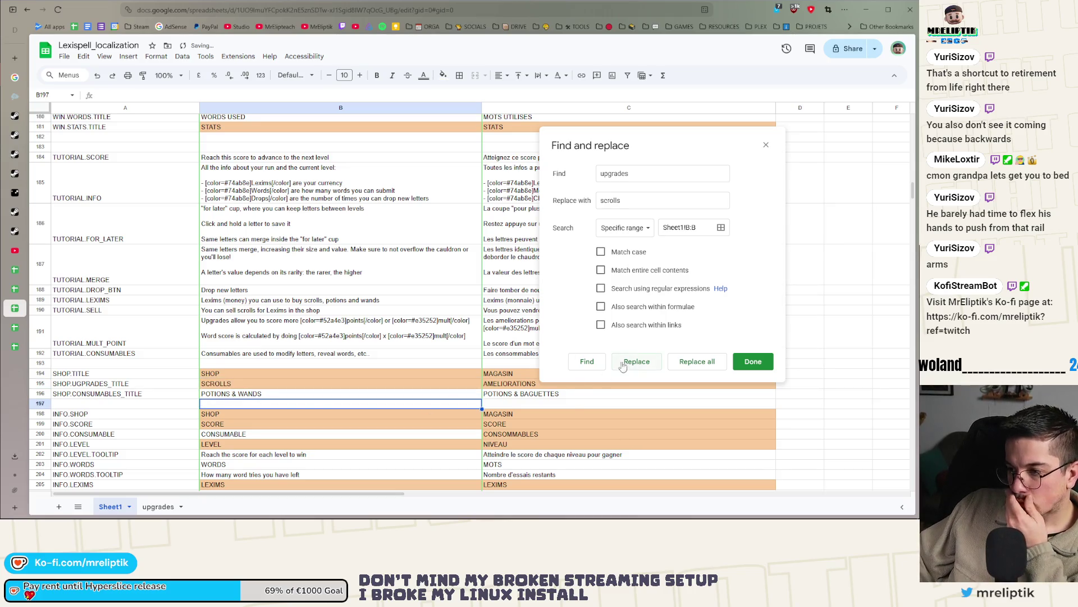
In B206, replace 'upgrades' with 'scrolls' and delete the '& consumables' ending.
click(584, 361)
scroll(359, 395, down, 3)
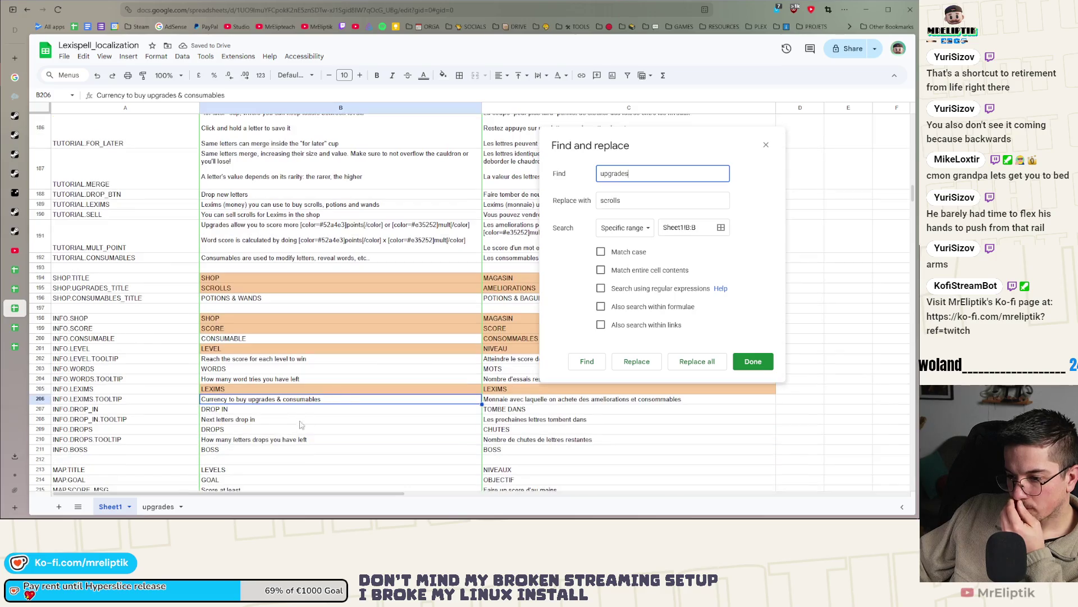
double_click(259, 400)
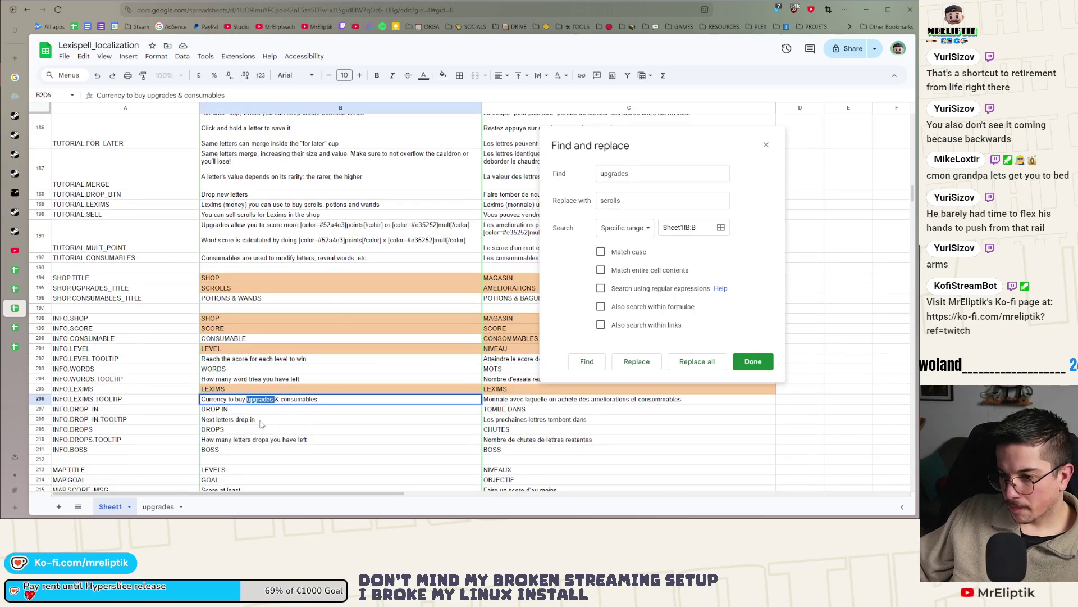
key(BackSpace)
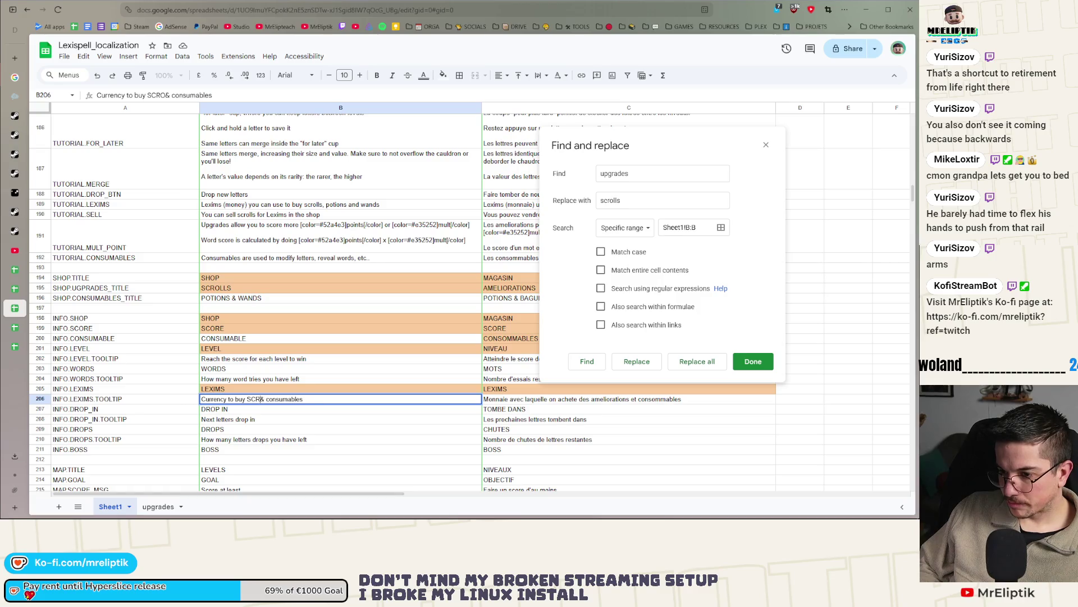
text(scrolls)
key(shift+End)
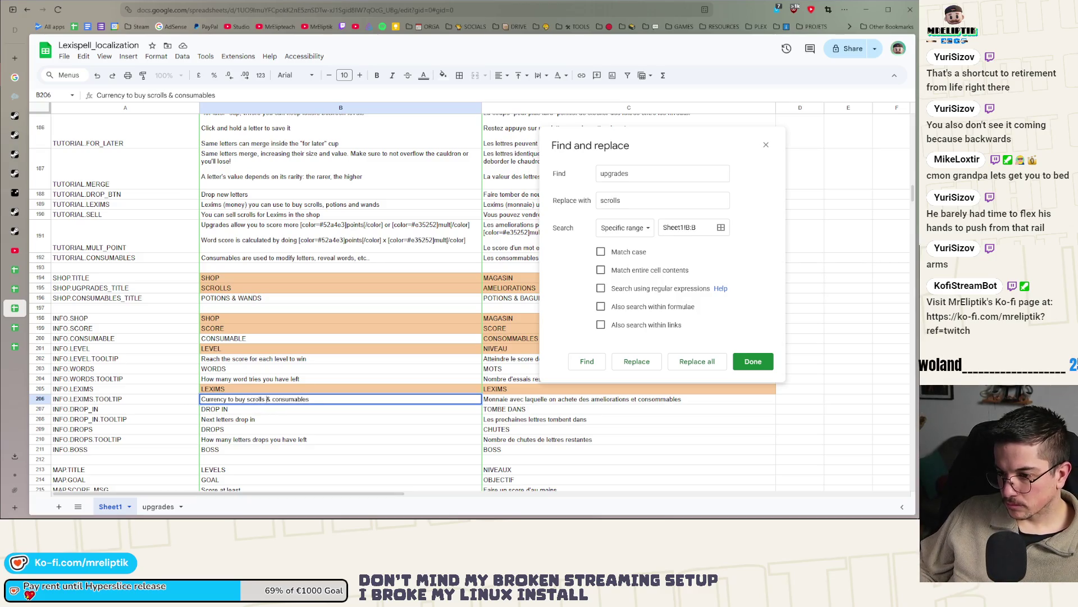
key(BackSpace)
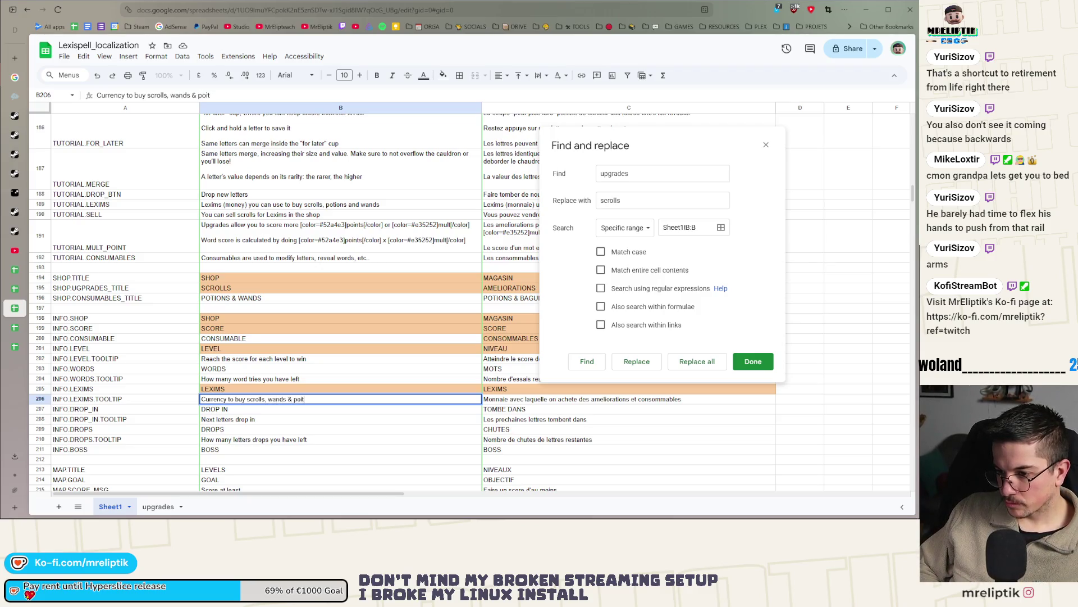
text(tions)
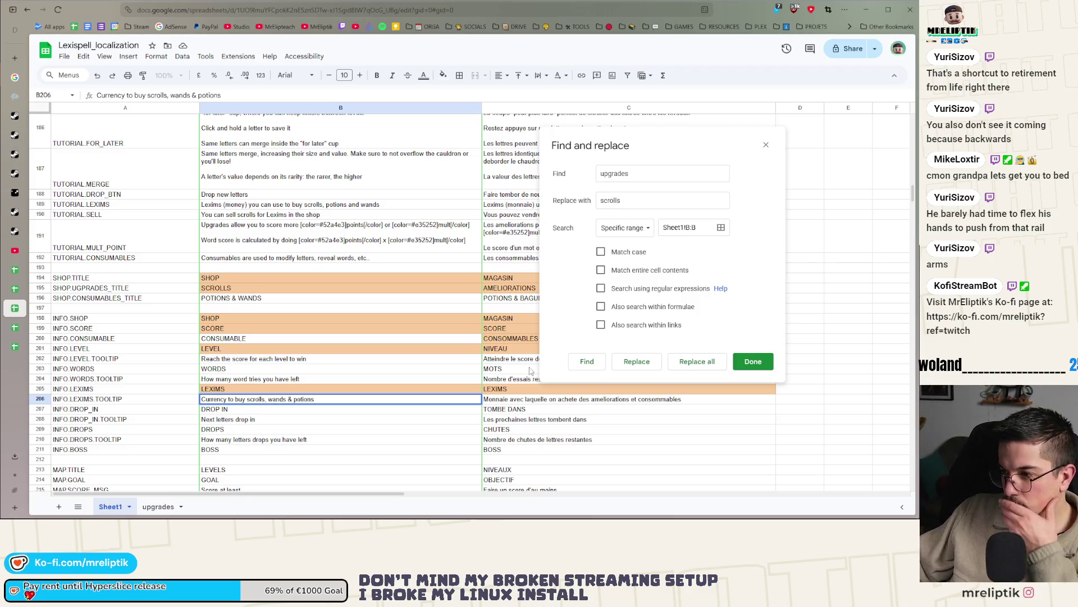
Commit the B206 currency text and search for remaining 'upgrades' matches.
click(587, 362)
click(372, 356)
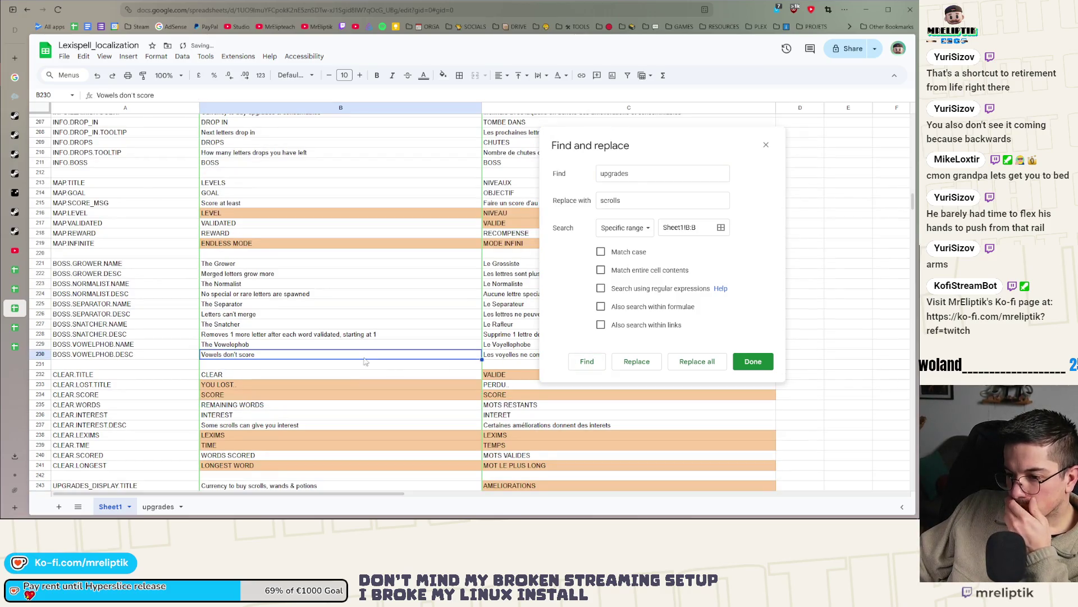
scroll(360, 367, down, 3)
click(584, 363)
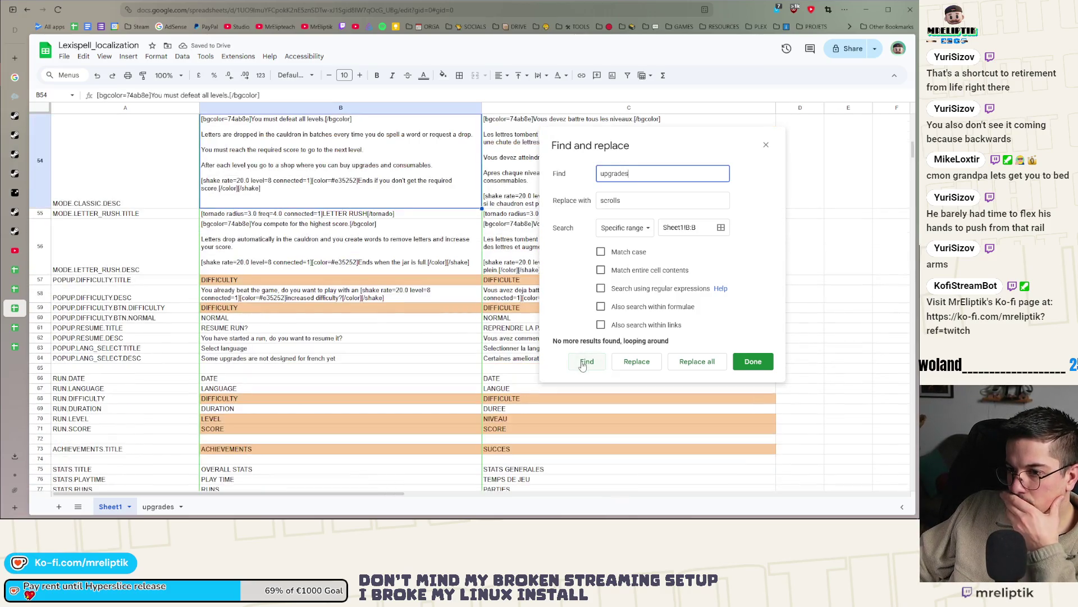
Step through the 'upgrades' matches and retype B191's leading word as 'Scrols'.
click(582, 364)
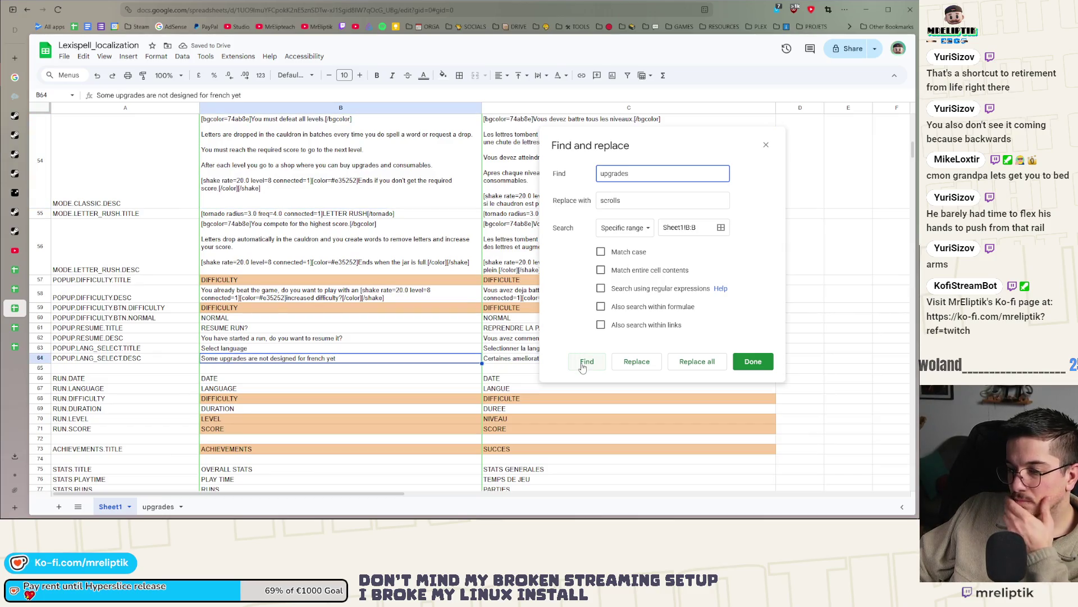
click(582, 365)
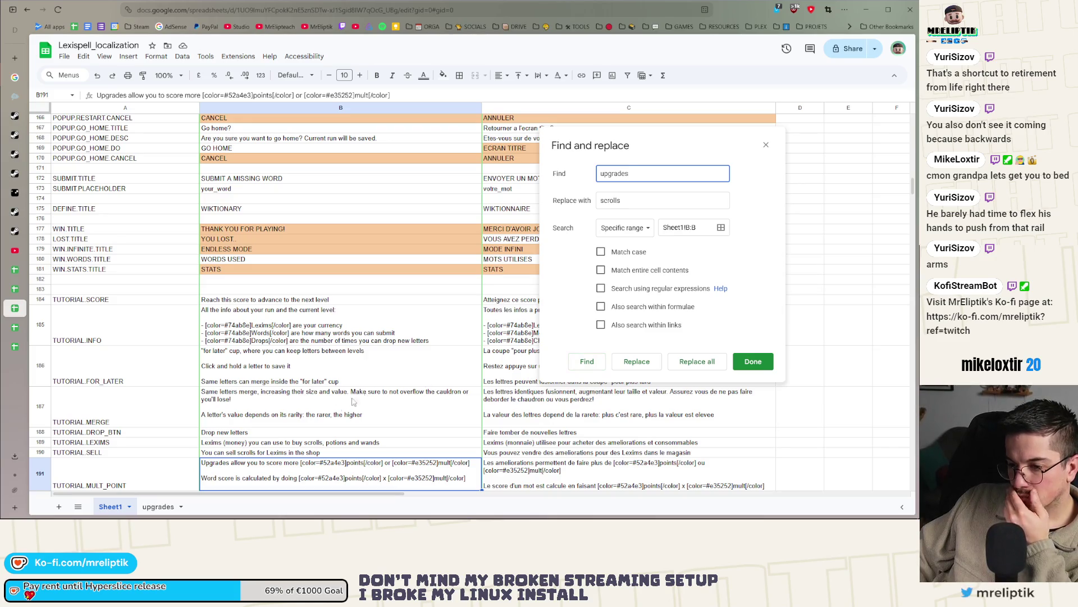
double_click(214, 466)
double_click(214, 464)
text(Scrols)
click(271, 446)
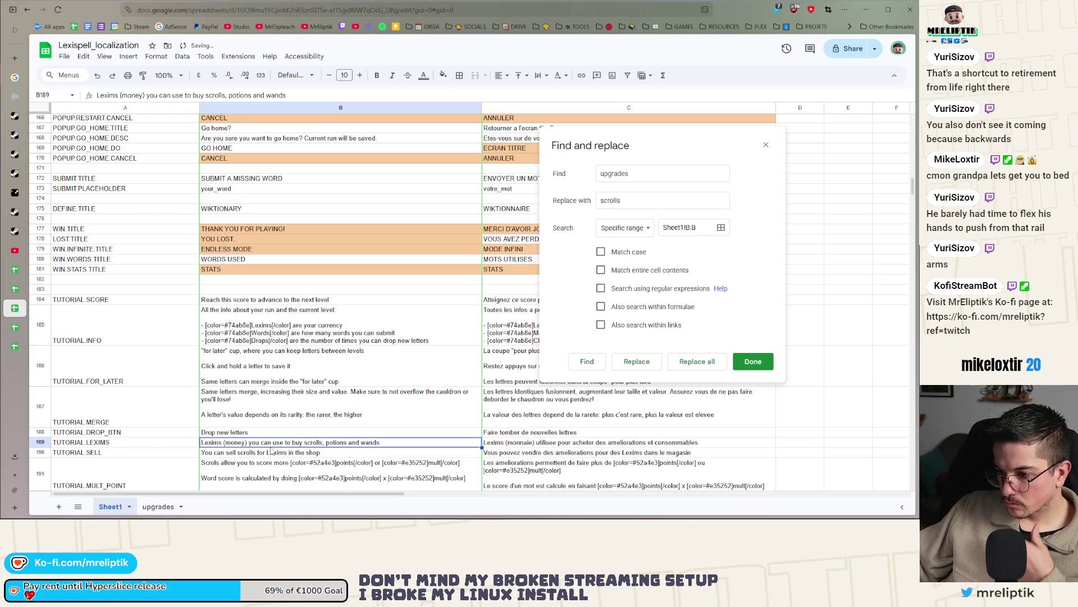
Make B206 read 'Currency to buy scrolls, wands and potions'.
click(592, 363)
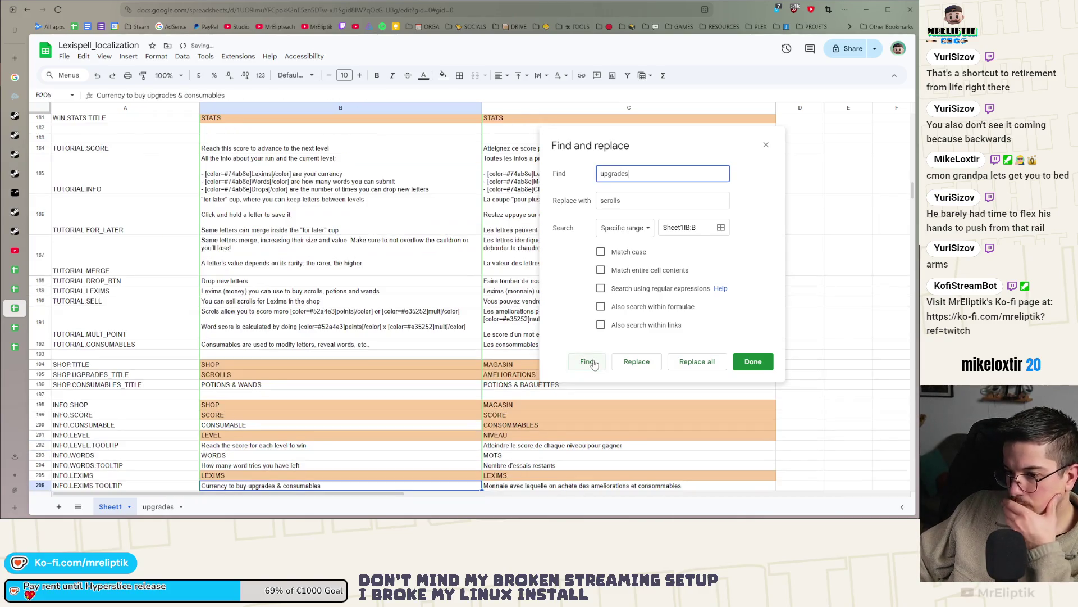
scroll(393, 405, down, 1)
double_click(256, 443)
double_click(256, 443)
text(scrolls)
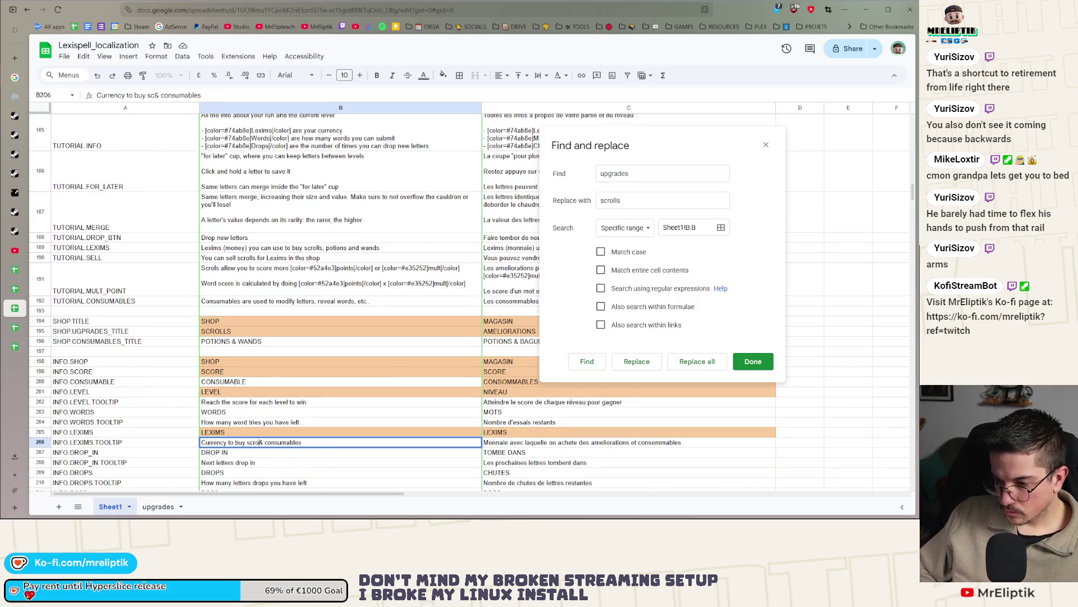
key(ctrl+shift+Right)
key(ctrl+shift+Right)
text(, wan)
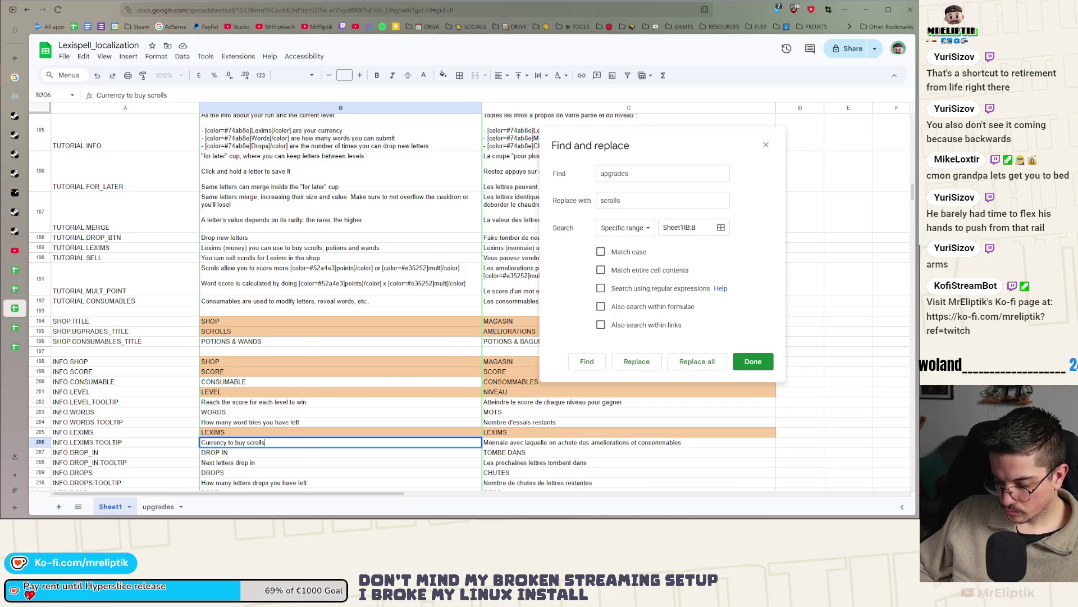
text(ds and potions)
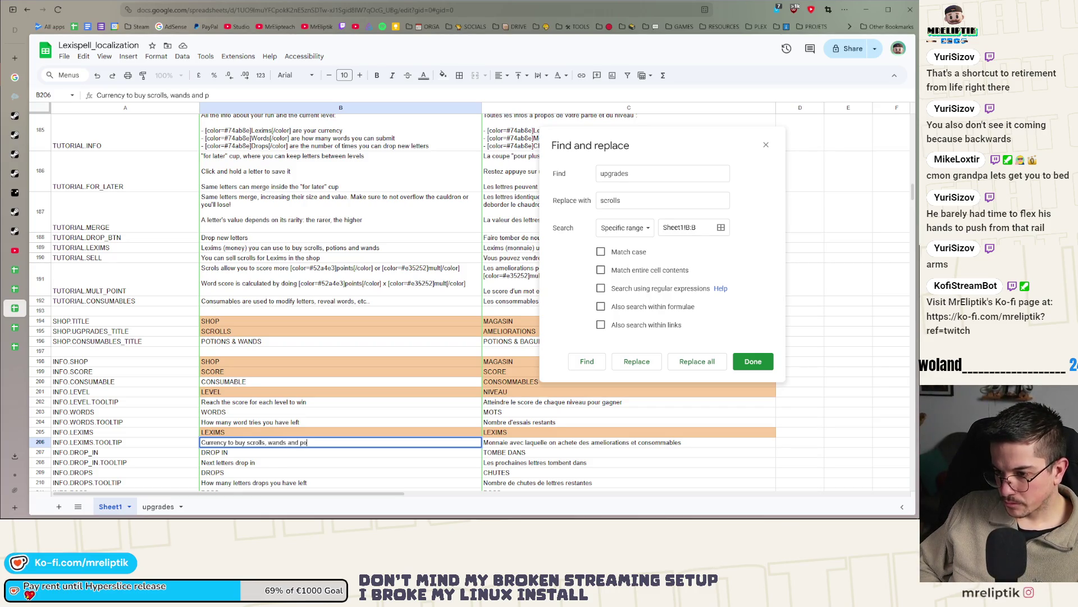
key(Return)
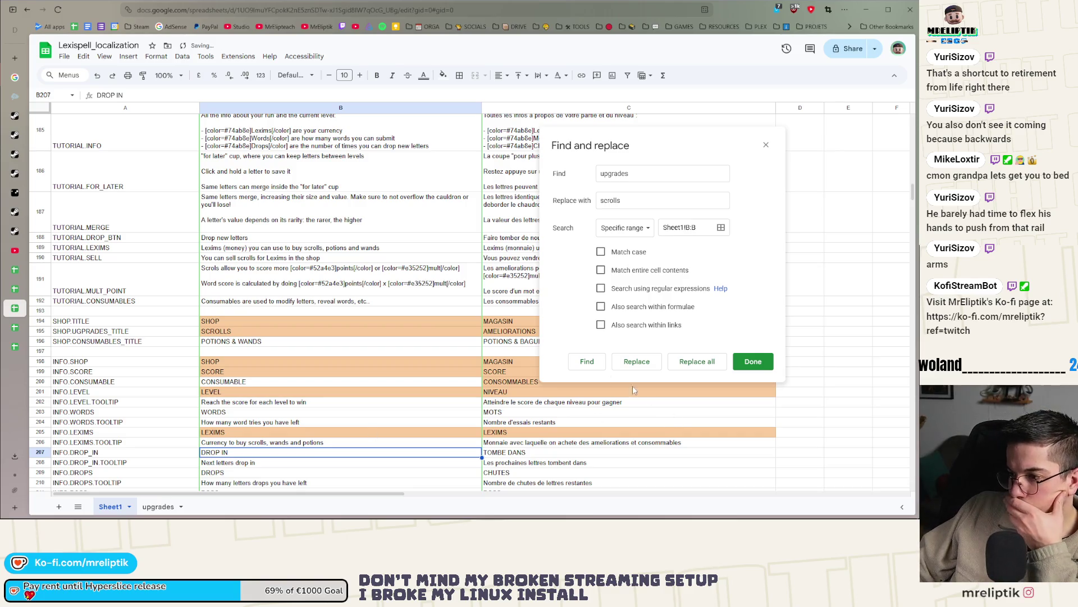
Check the remaining 'upgrades' matches and close the Find and replace dialog.
click(587, 361)
click(587, 361)
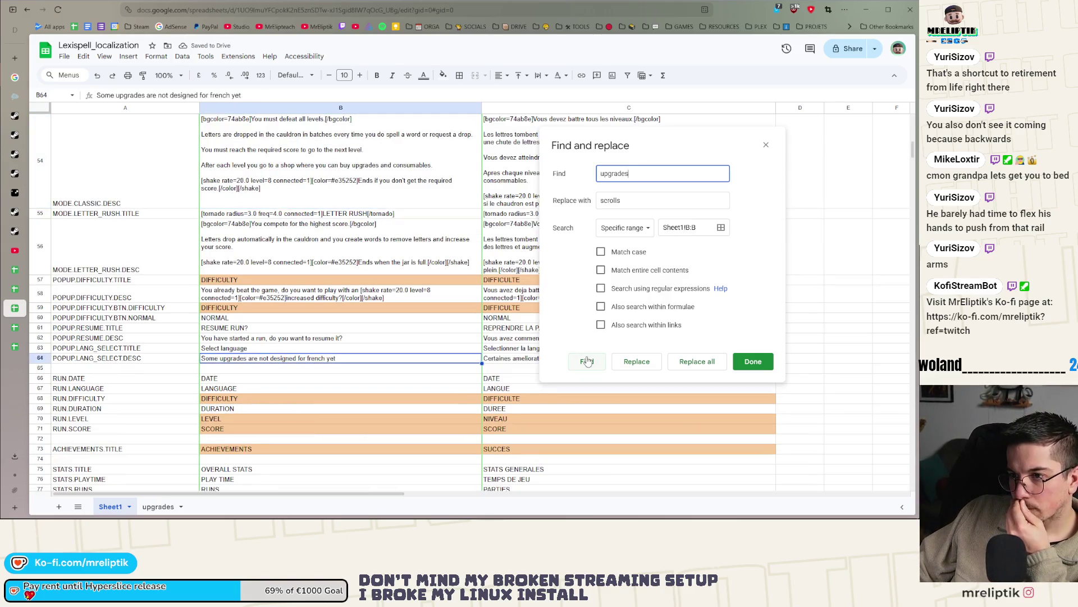
click(587, 361)
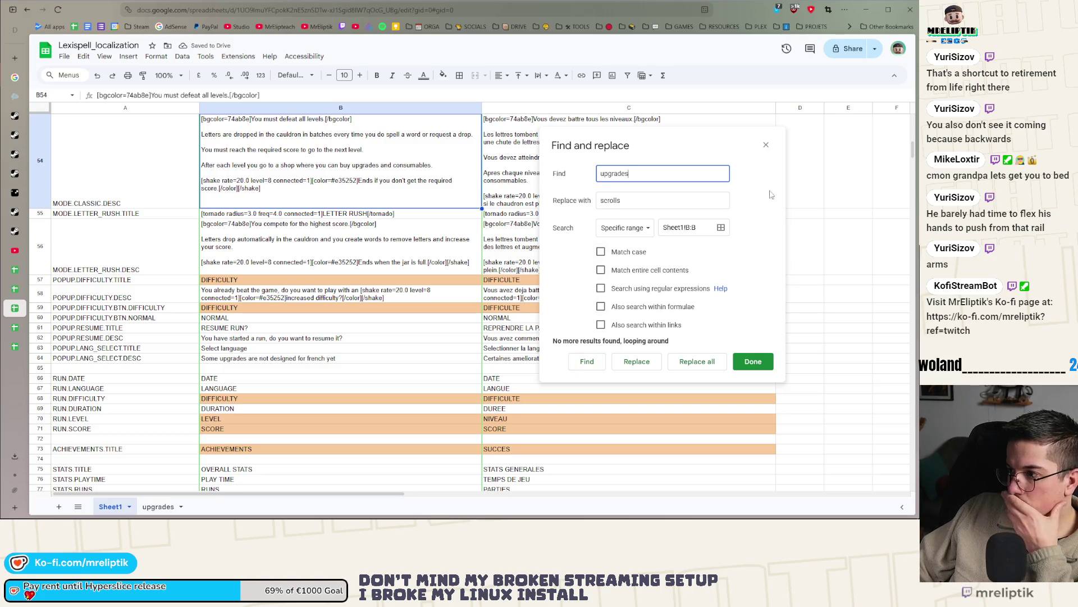
click(767, 146)
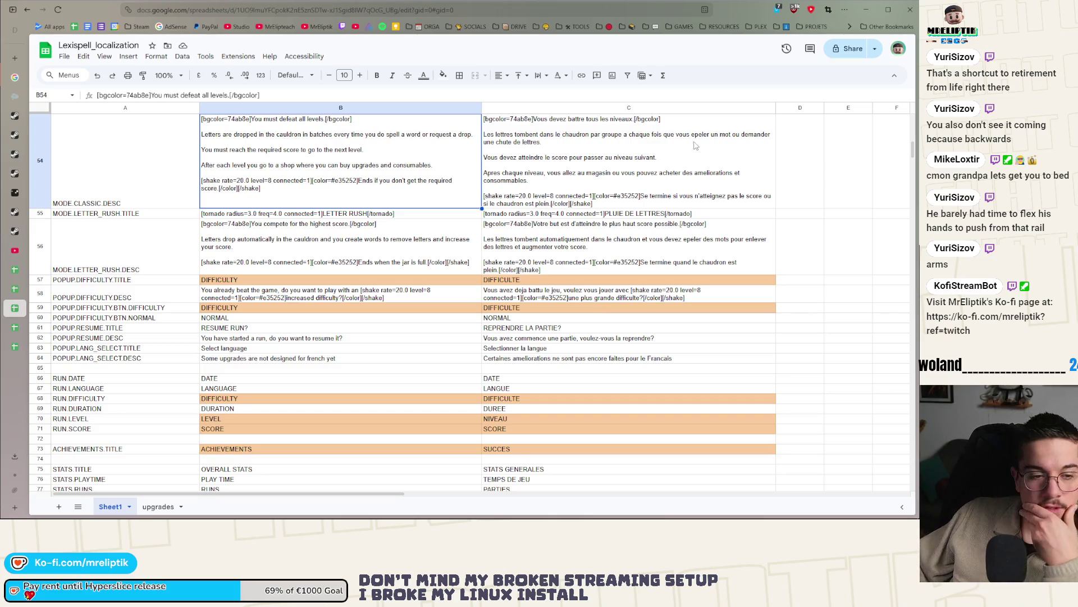
Download Sheet1 as a .csv file, then close the Google Sheets browser window.
click(330, 279)
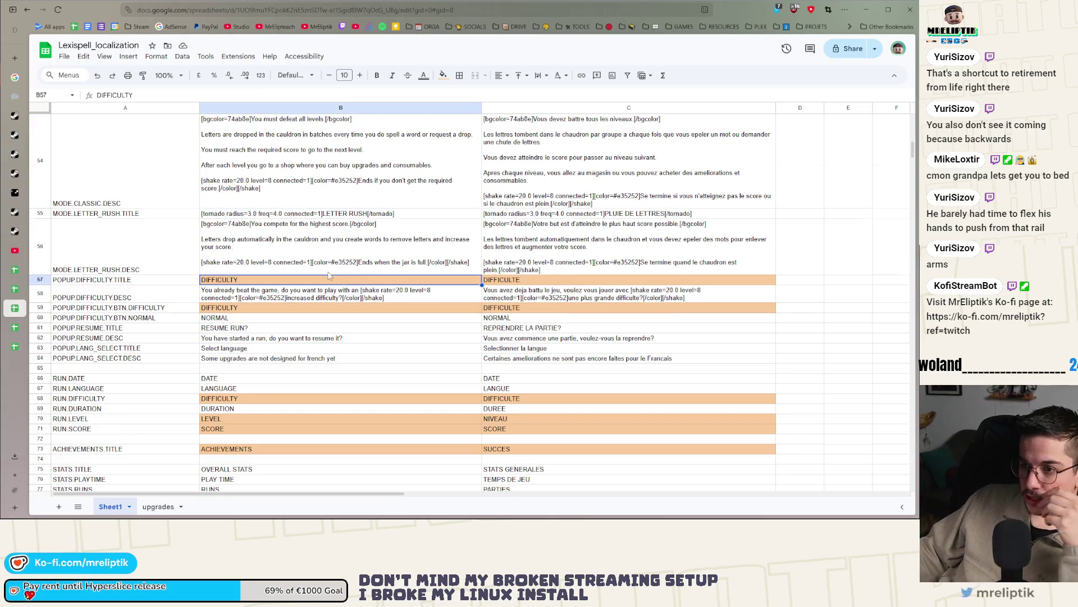
scroll(330, 275, up, 1)
scroll(329, 275, up, 4)
click(64, 57)
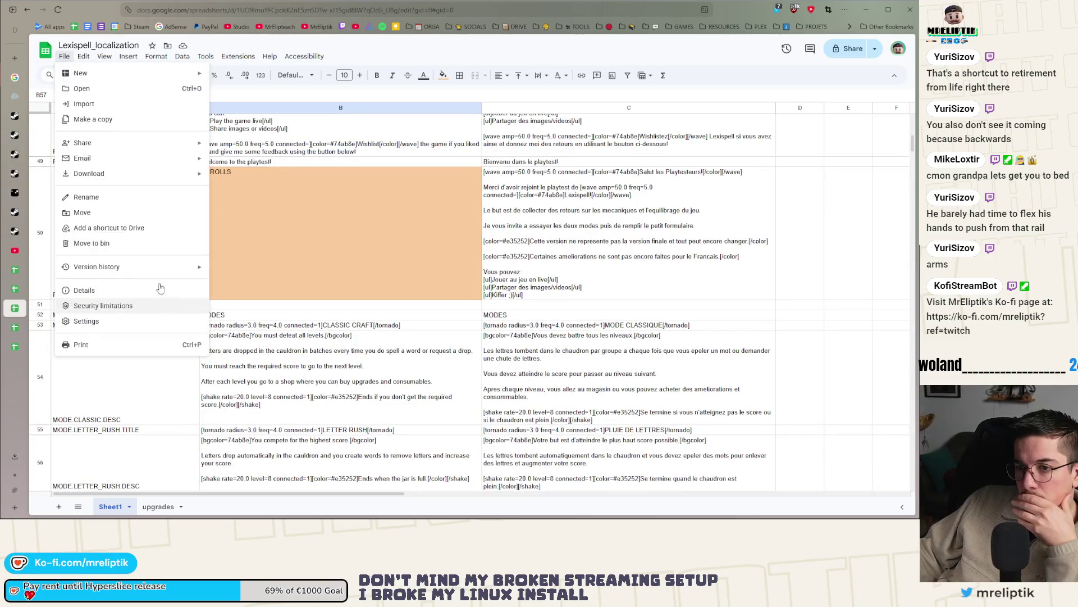
mouse_move(160, 174)
click(281, 241)
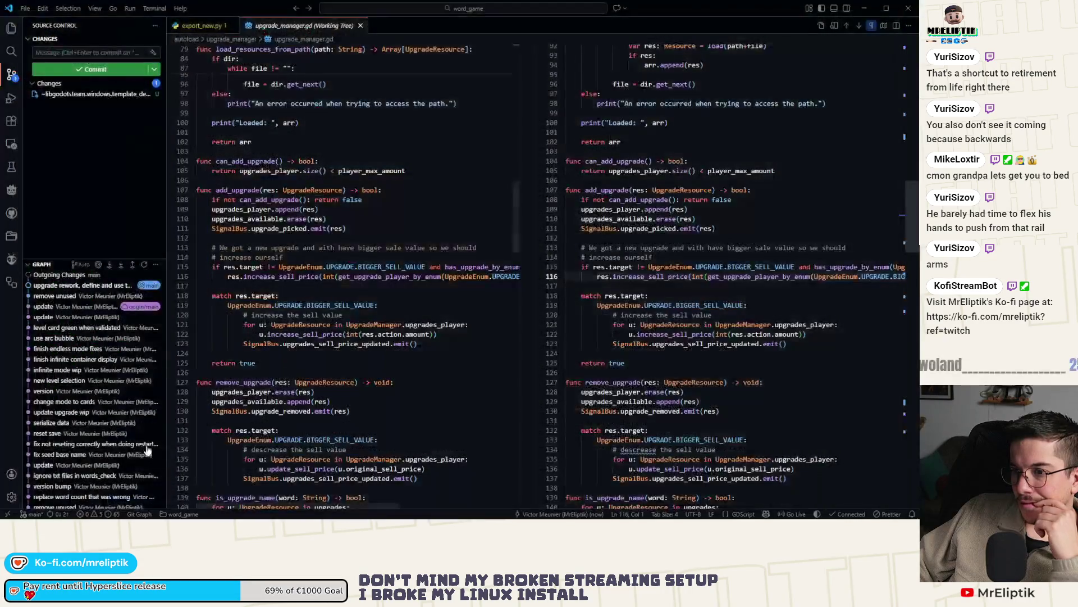
click(909, 9)
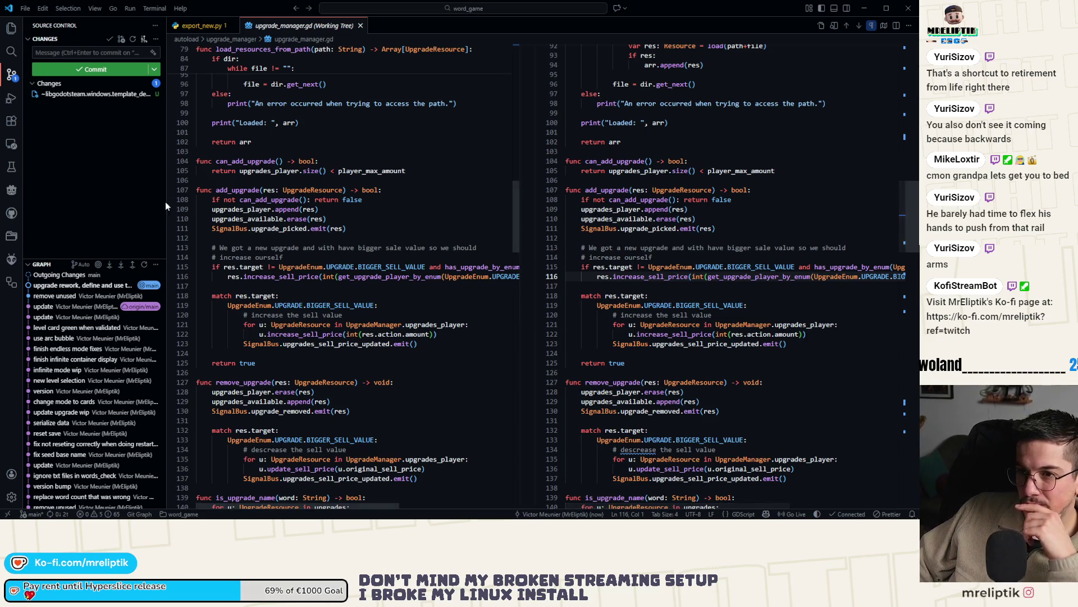
In Godot, show the 2D view, stop the running Lexispell game and close the editor.
key(alt+Tab)
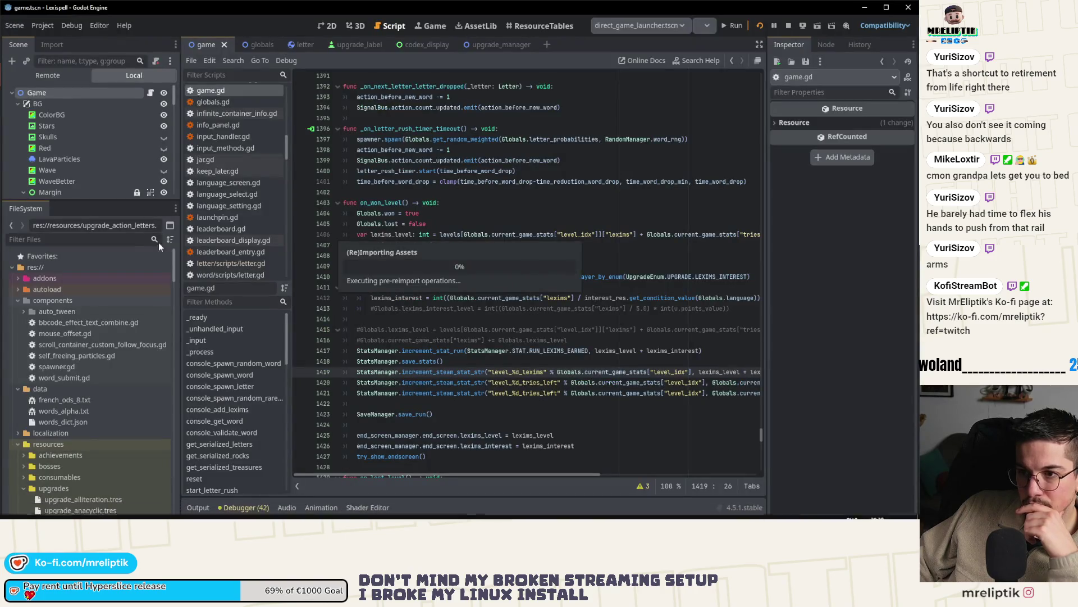
click(340, 28)
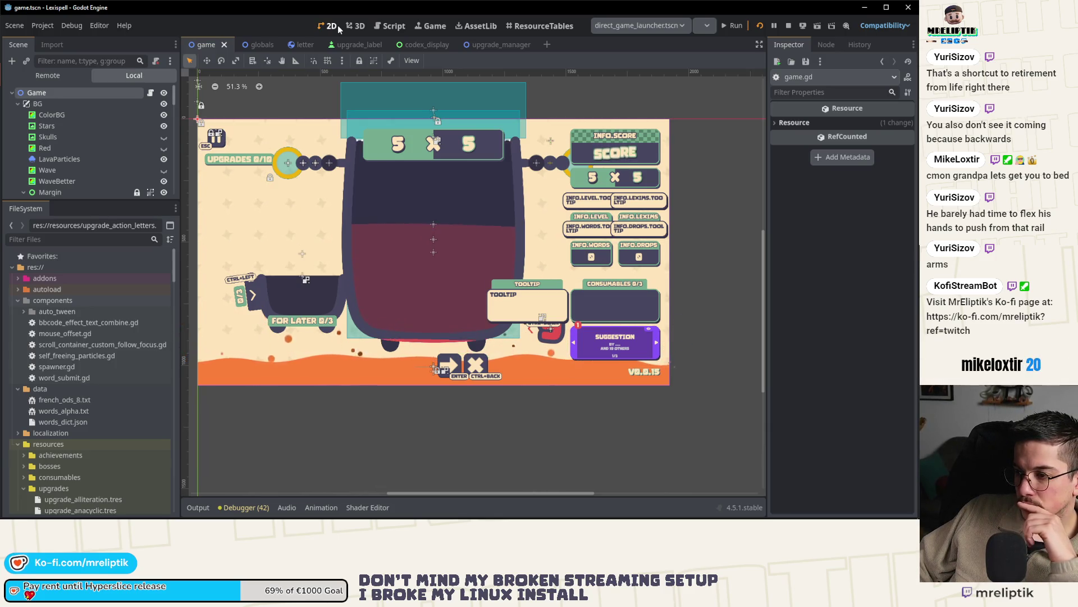
click(789, 25)
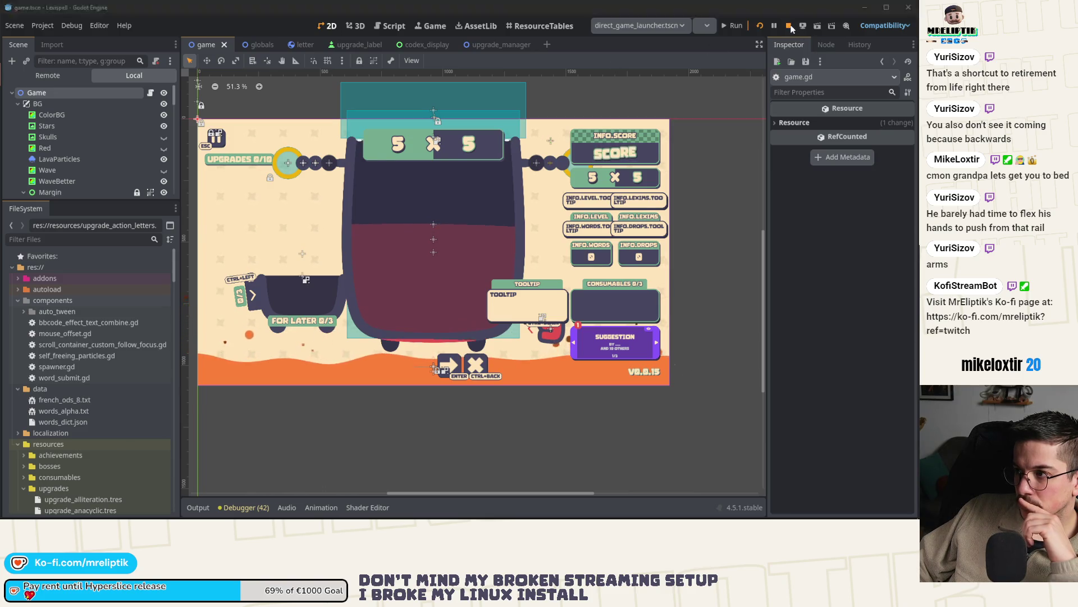
click(914, 10)
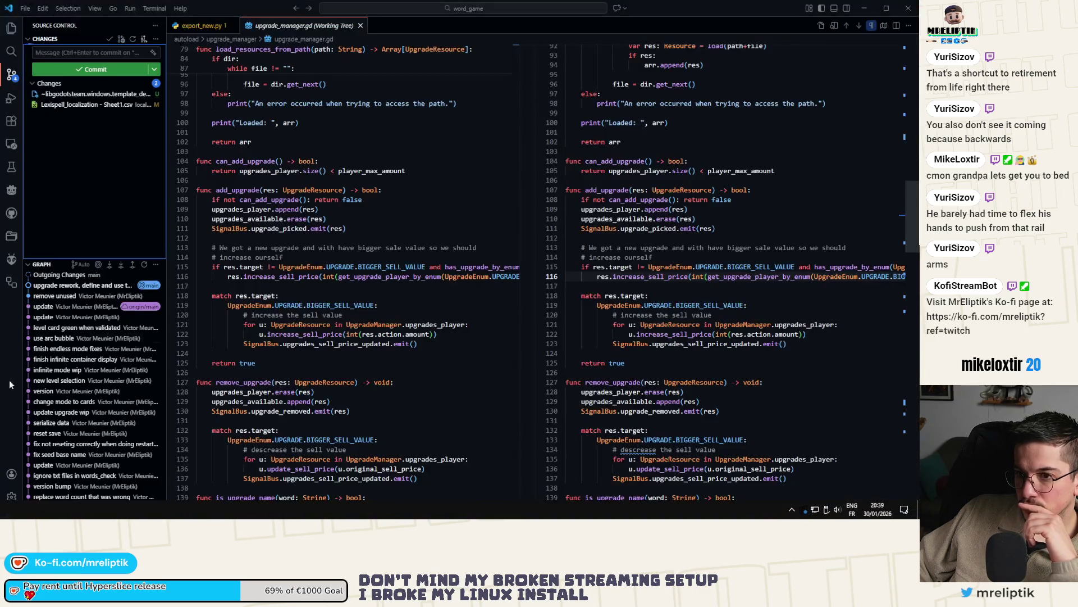
Review the localization diffs, stage them, commit as 'upgrades to scrolls' and sync.
click(94, 105)
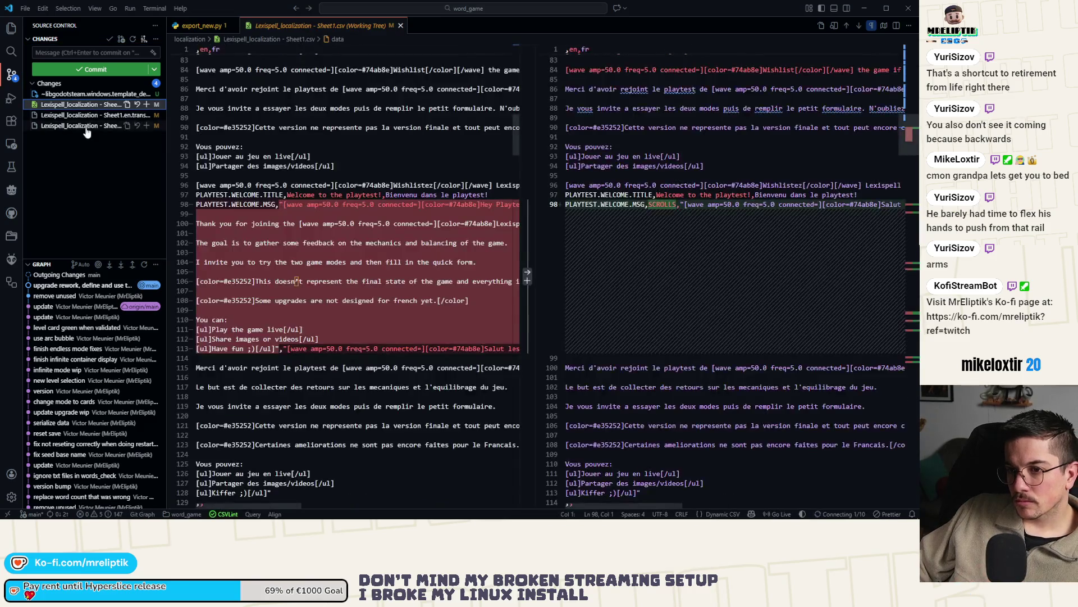
click(94, 123)
click(146, 105)
click(59, 53)
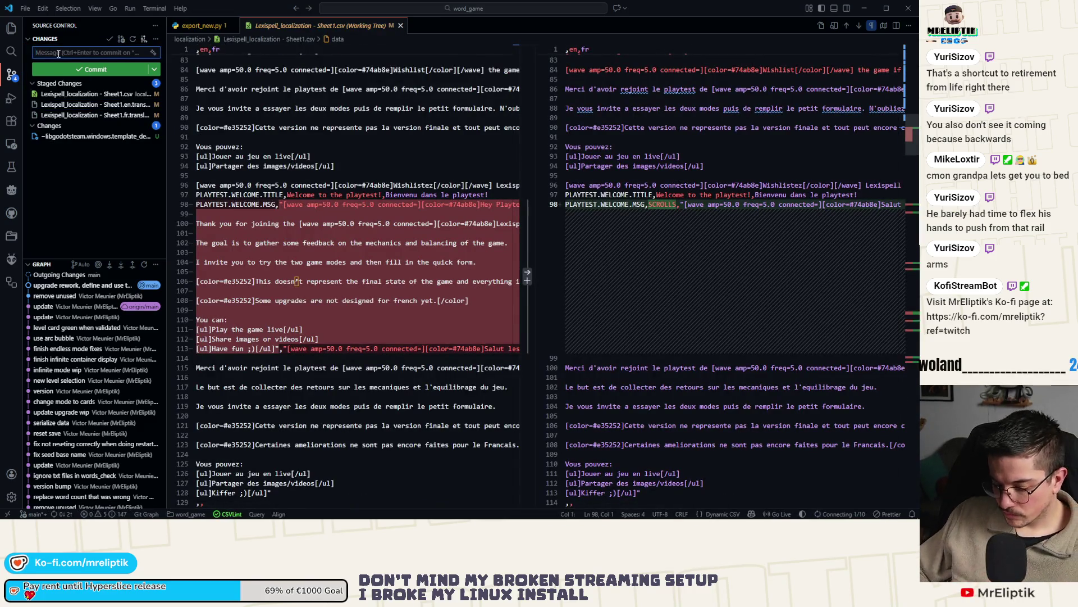
text(upgrades)
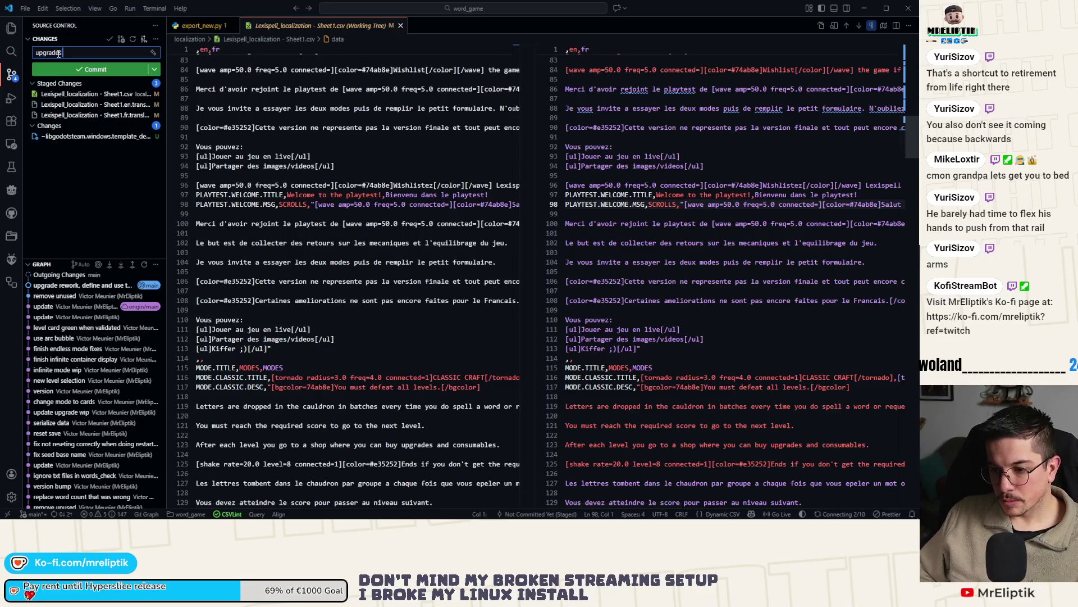
text( to scrolls)
key(ctrl+Return)
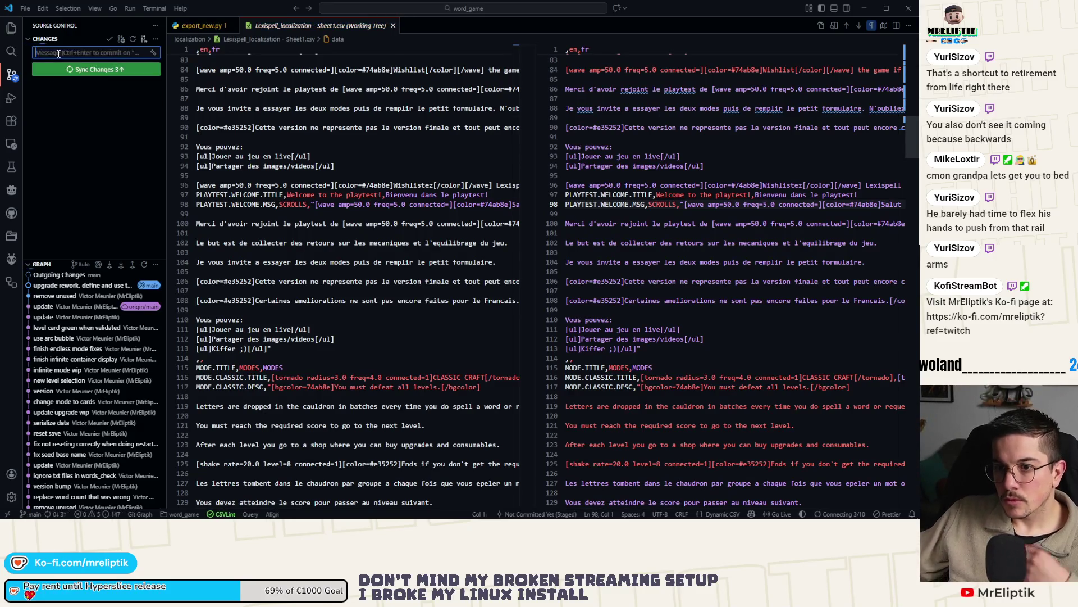
click(115, 70)
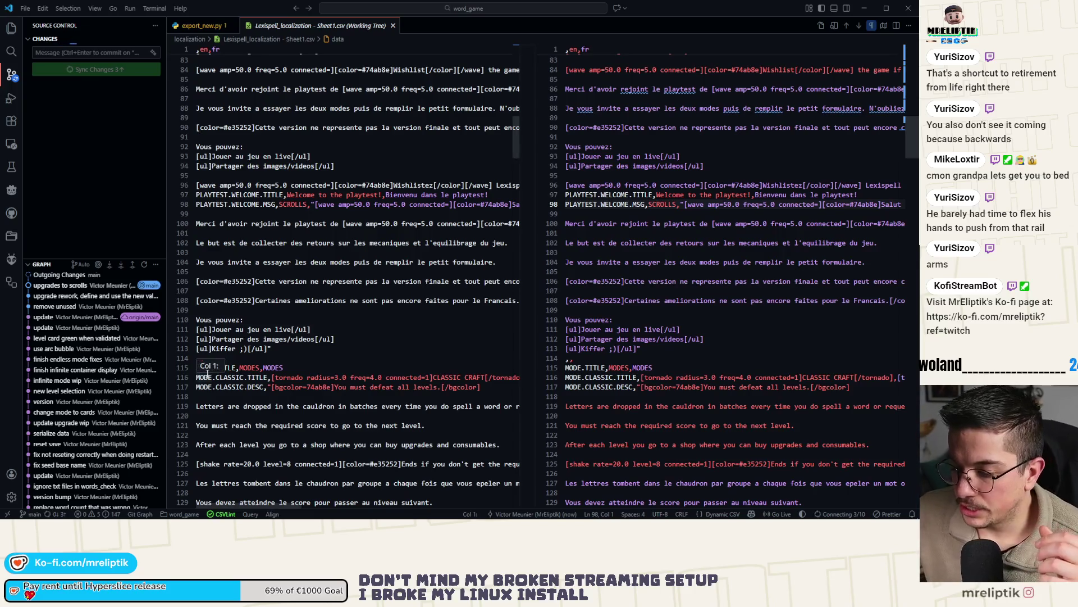
click(346, 198)
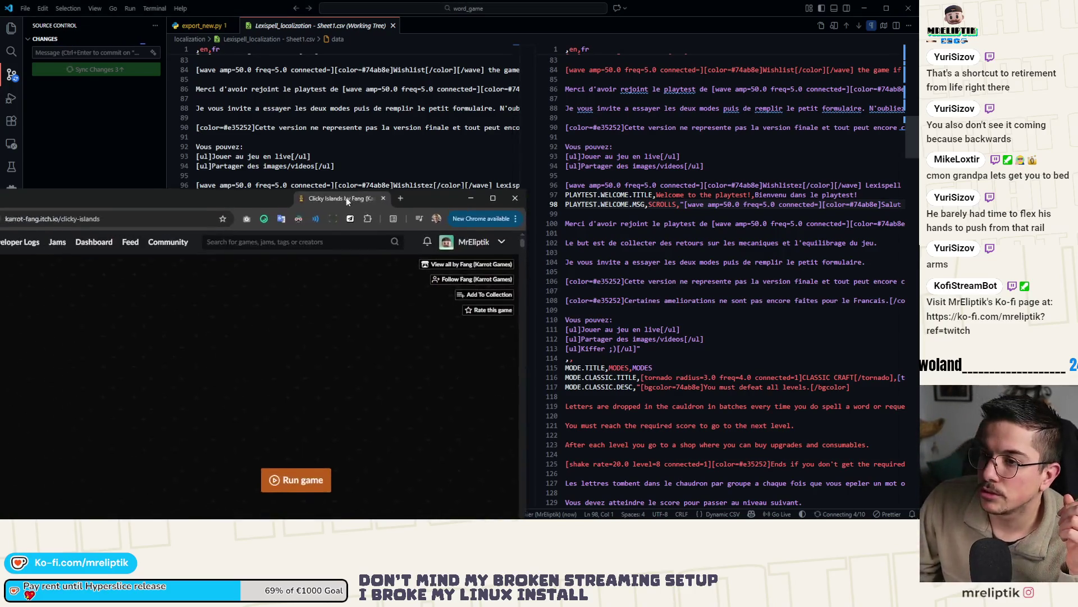
Close VS Code and maximize the itch.io browser window.
click(733, 12)
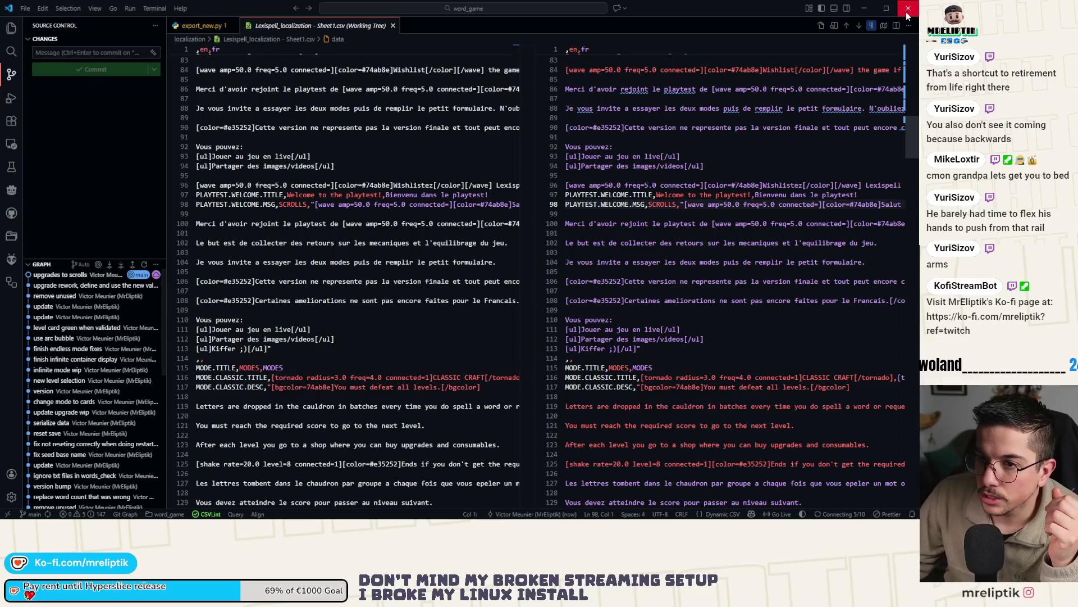
click(908, 11)
double_click(160, 195)
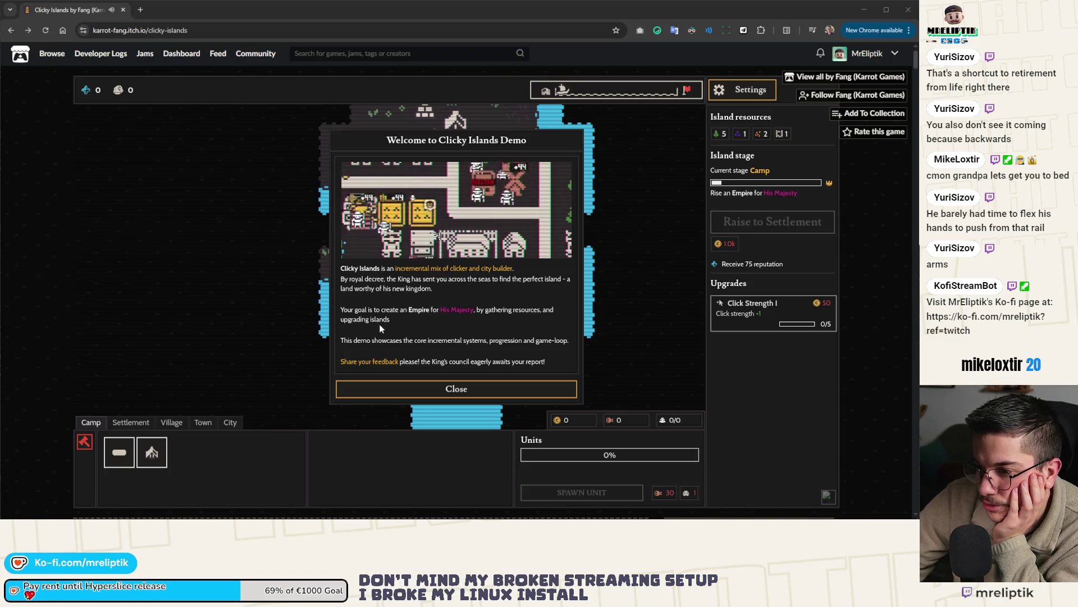
Dismiss the Clicky Islands welcome message and pan around the island.
click(464, 394)
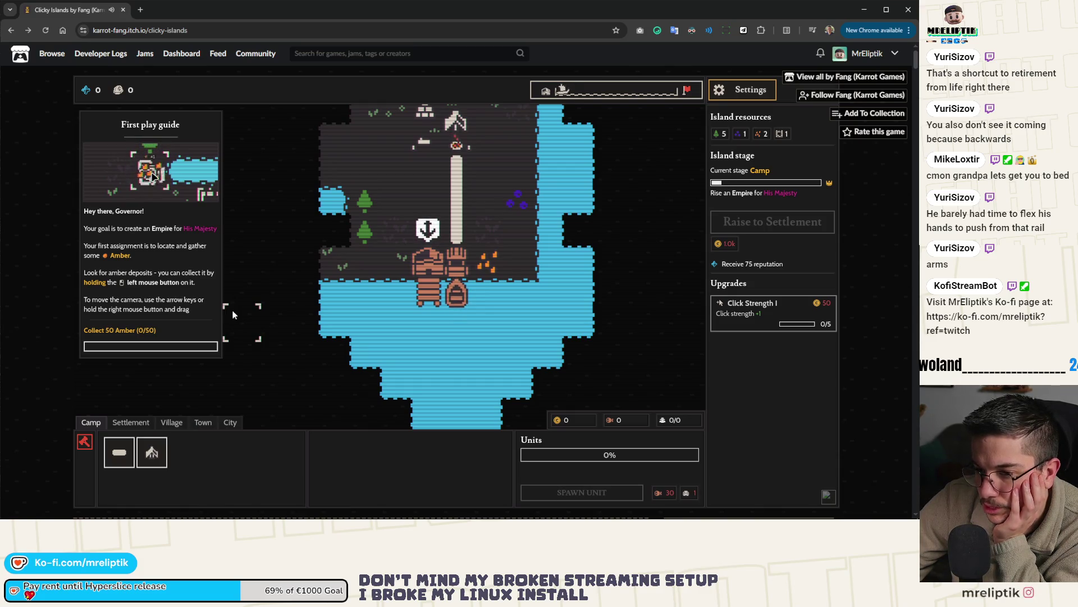
key(Up)
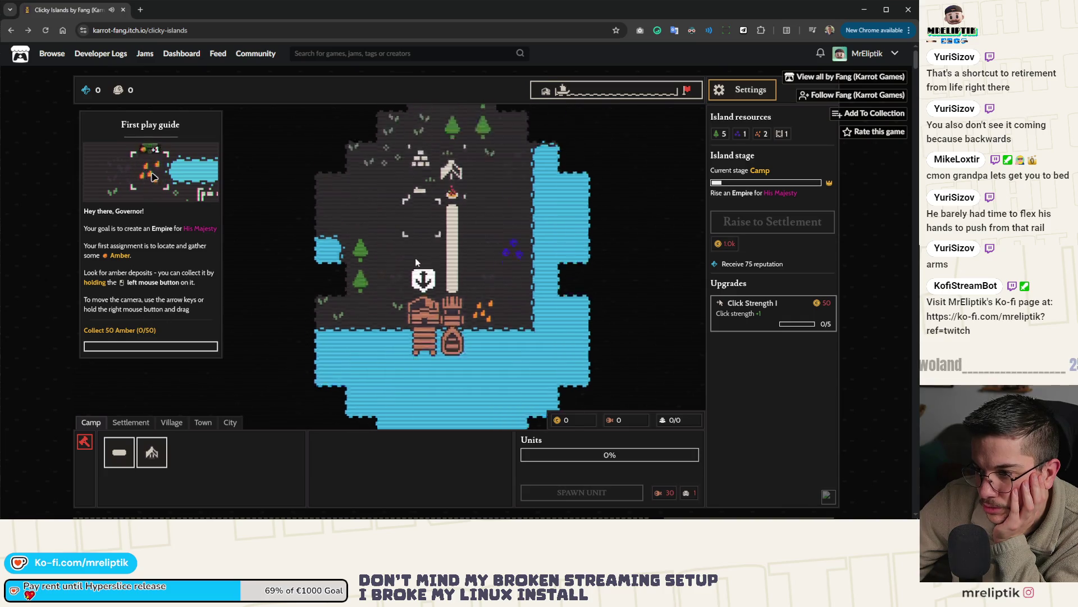
key(Down)
key(Right)
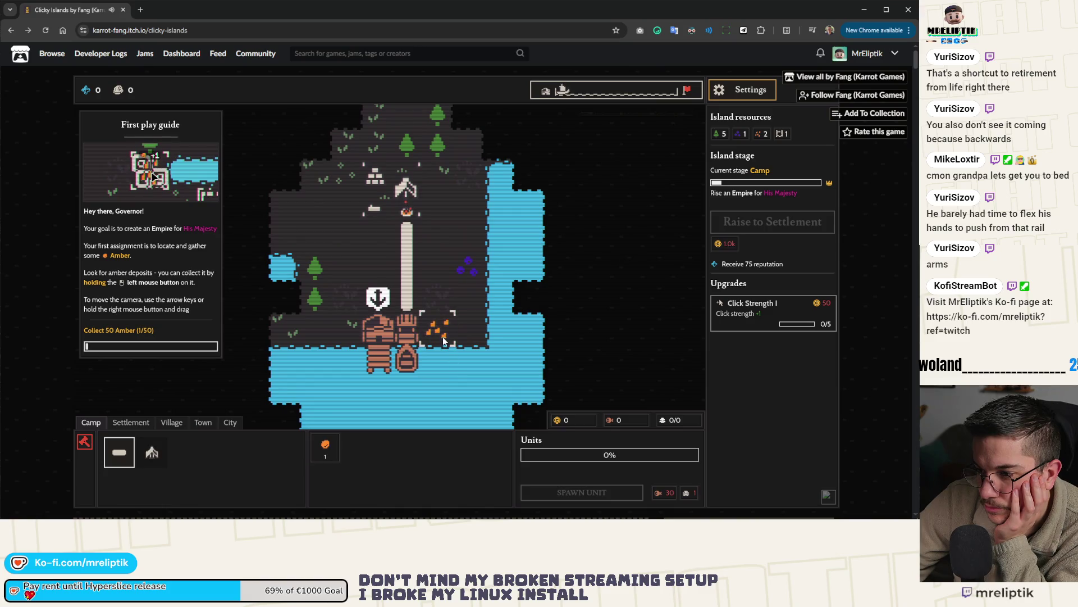
Harvest the dock amber deposit up to 50 Amber, then advance the guide to the gold step.
click(443, 336)
click(443, 336)
click(443, 336)
click(443, 336)
click(443, 336)
click(442, 335)
click(441, 336)
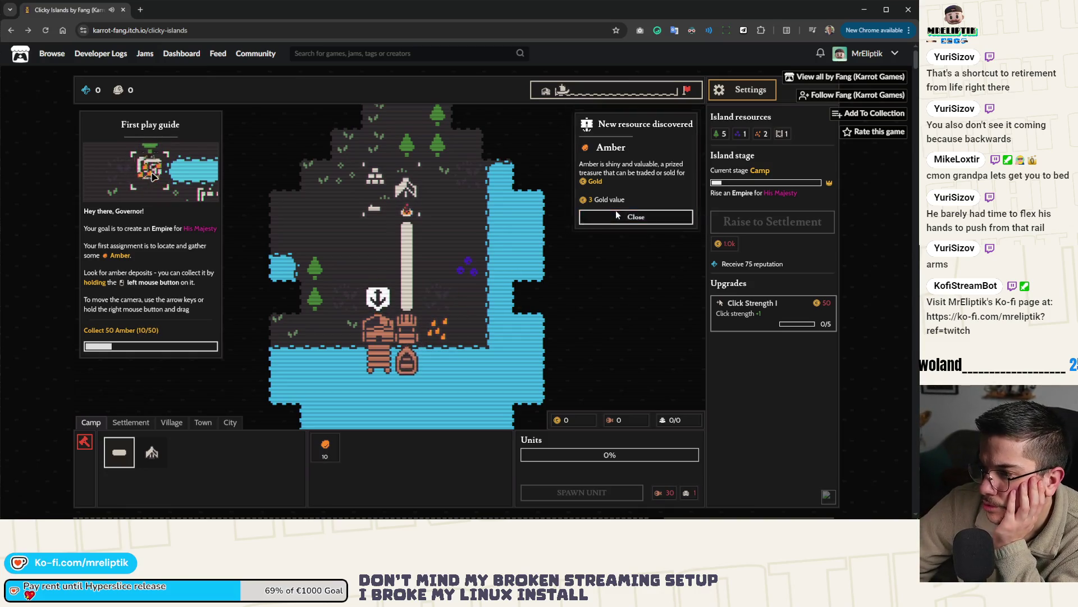
click(615, 214)
click(440, 334)
click(439, 334)
click(439, 334)
click(439, 334)
click(440, 334)
click(439, 333)
click(439, 334)
click(439, 334)
click(439, 334)
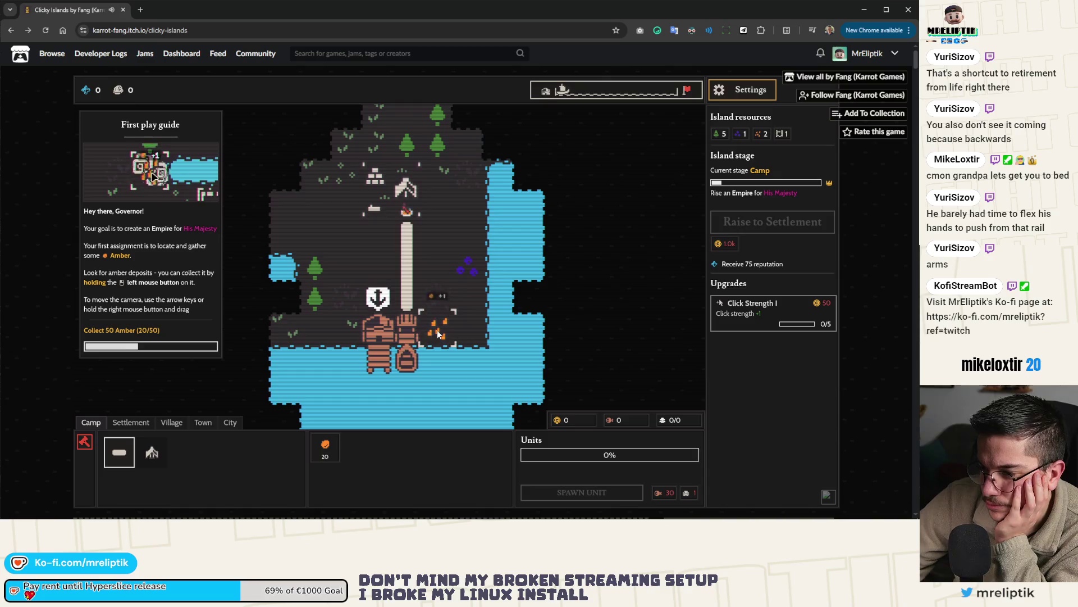
click(439, 333)
click(439, 334)
click(439, 334)
click(440, 333)
click(439, 333)
click(439, 334)
click(439, 333)
click(439, 334)
click(439, 334)
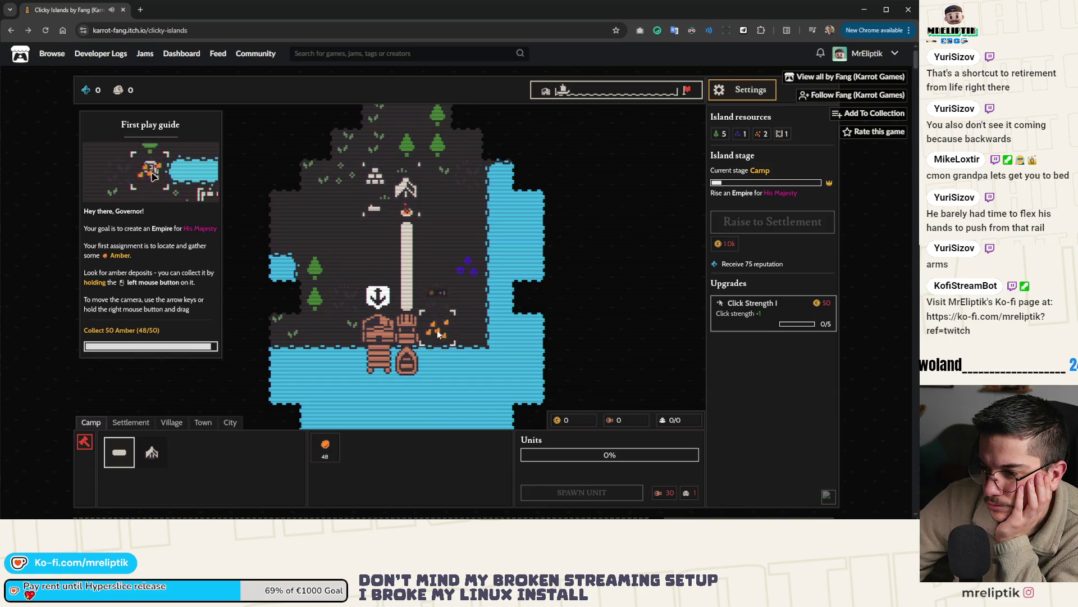
click(438, 334)
click(156, 345)
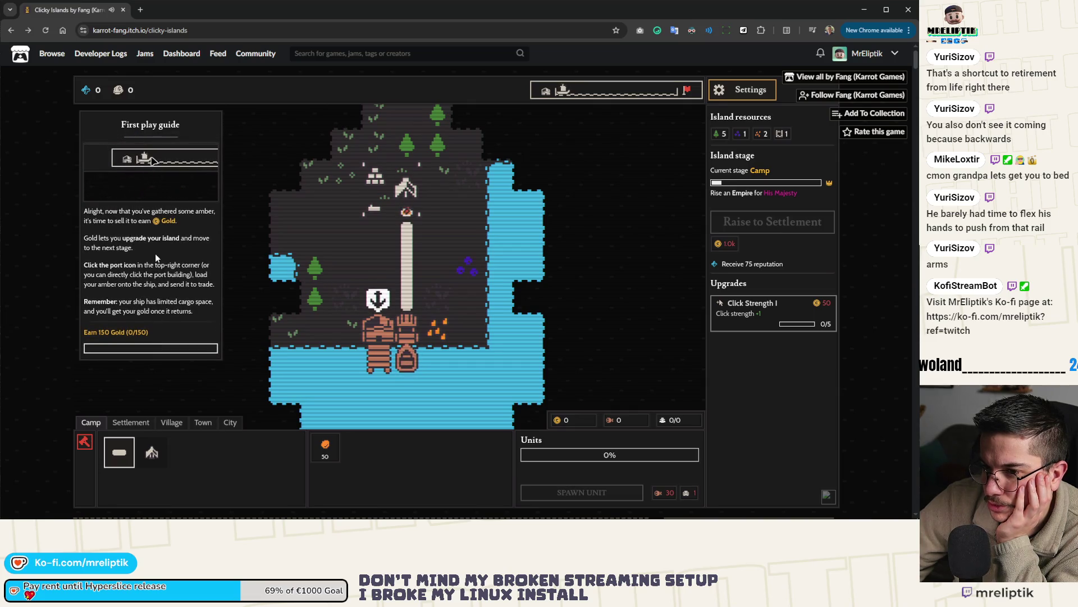
Load the 50 Amber onto the port ship and send it off to trade.
click(561, 93)
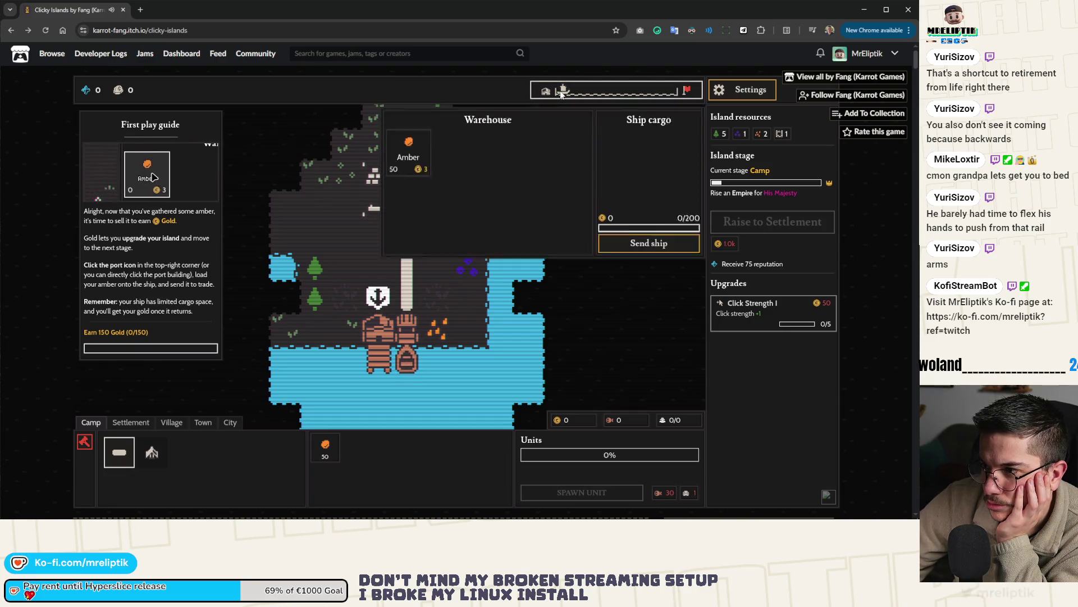
click(402, 152)
click(656, 235)
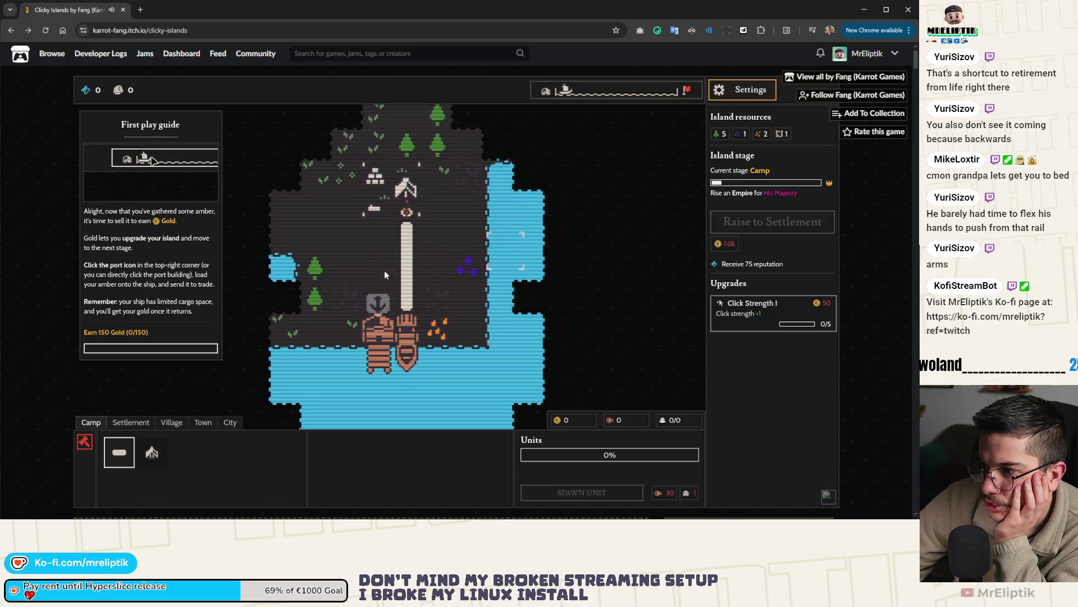
Gather more amber, buy Click Strength I level 1, and advance the guide to the wood step.
click(443, 336)
click(443, 336)
click(443, 336)
click(443, 336)
click(443, 335)
click(444, 336)
click(443, 336)
click(444, 337)
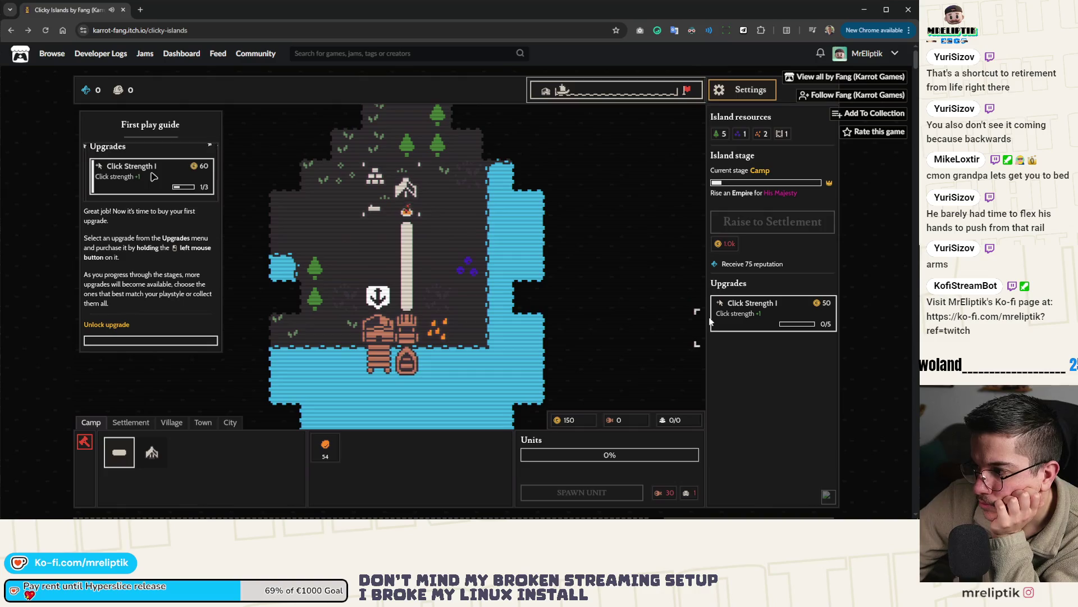
click(742, 317)
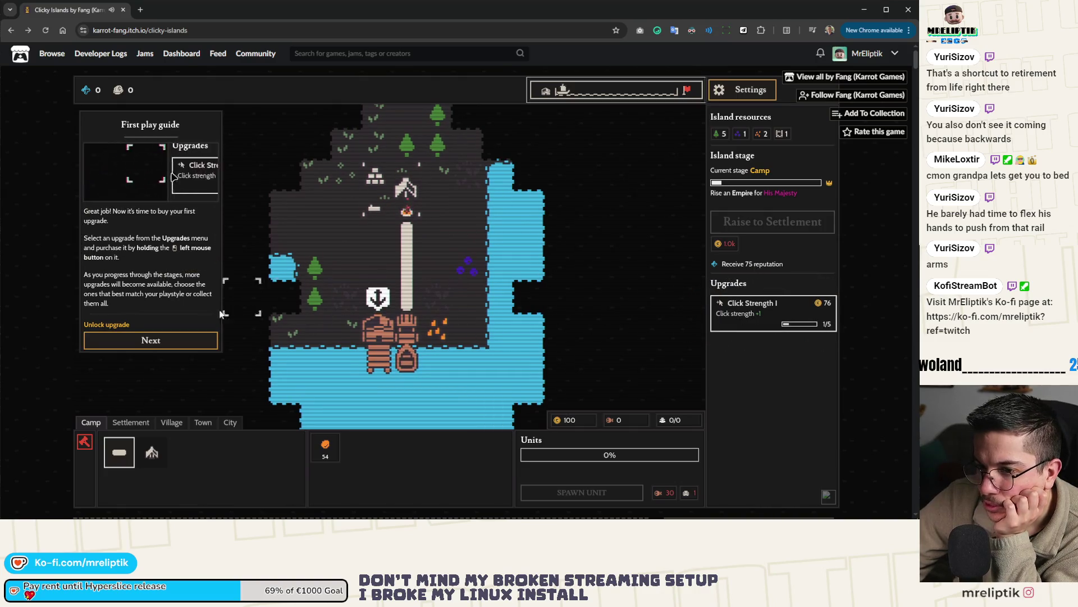
click(149, 340)
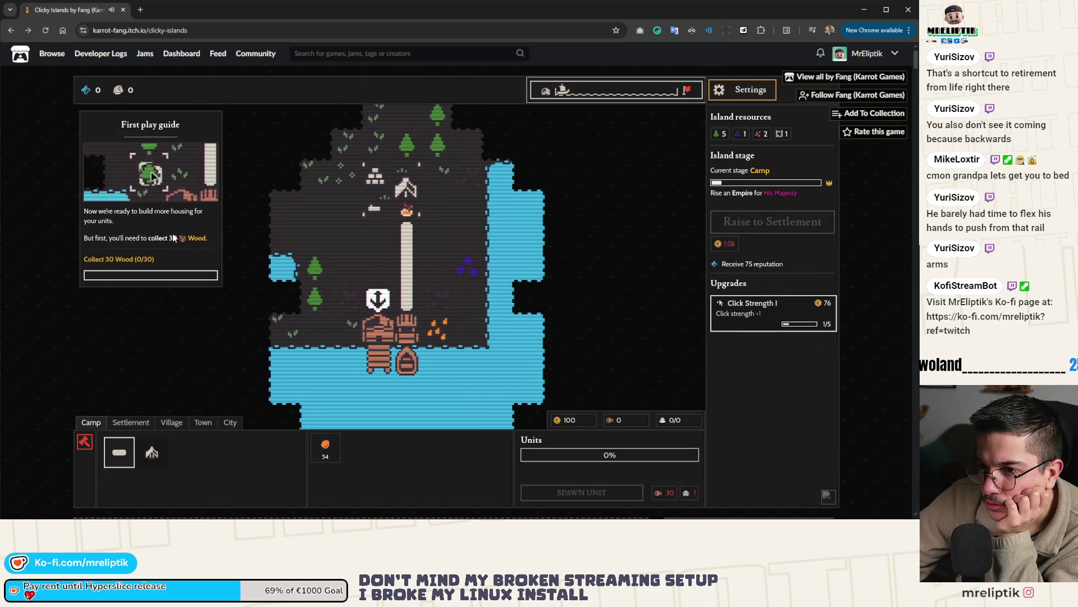
Harvest the left-shore trees up to 30 Wood and advance the guide to the road step.
click(319, 308)
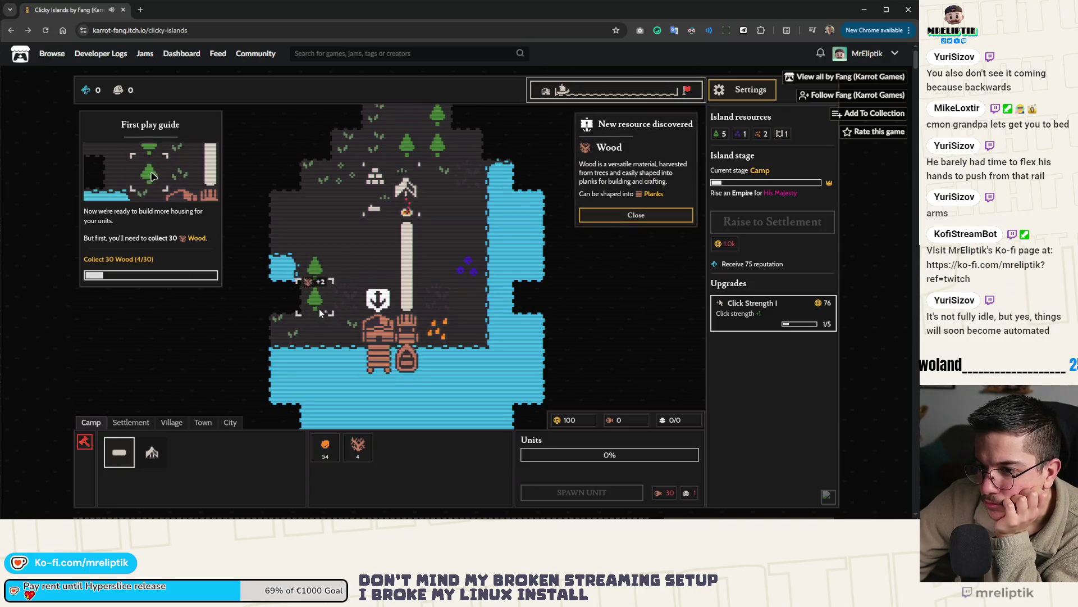
click(319, 309)
click(319, 308)
click(319, 309)
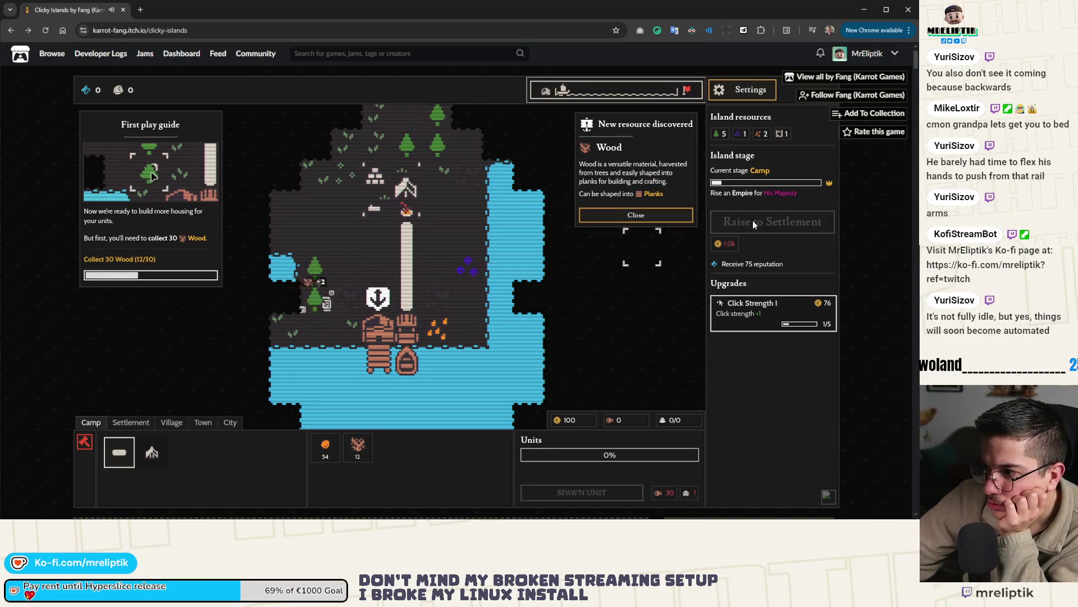
click(635, 215)
click(329, 302)
click(329, 301)
click(328, 301)
click(328, 301)
click(328, 301)
click(328, 301)
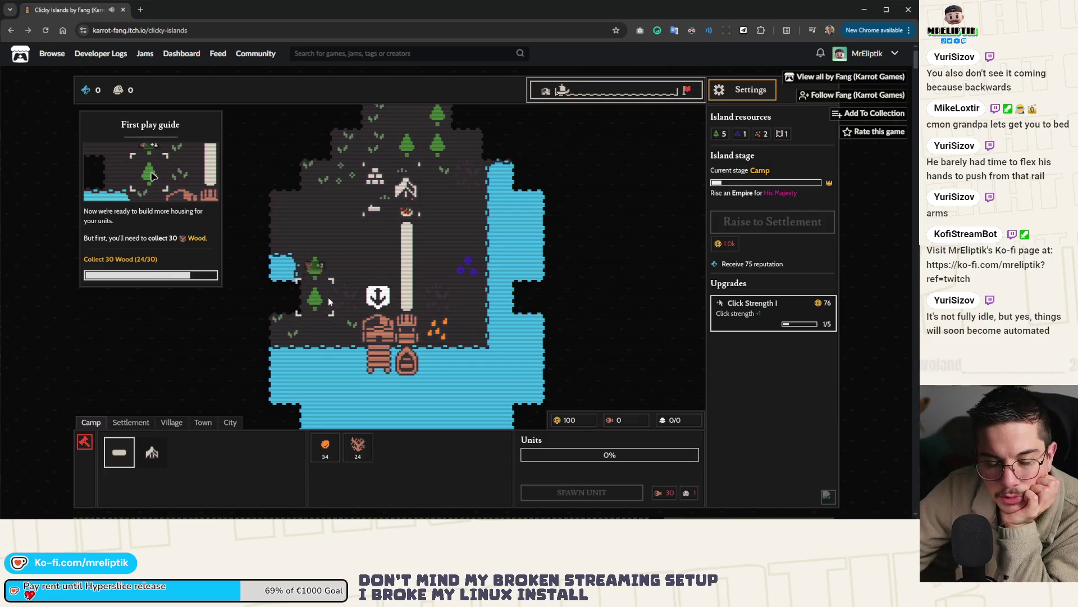
click(328, 301)
click(328, 298)
click(328, 297)
click(173, 278)
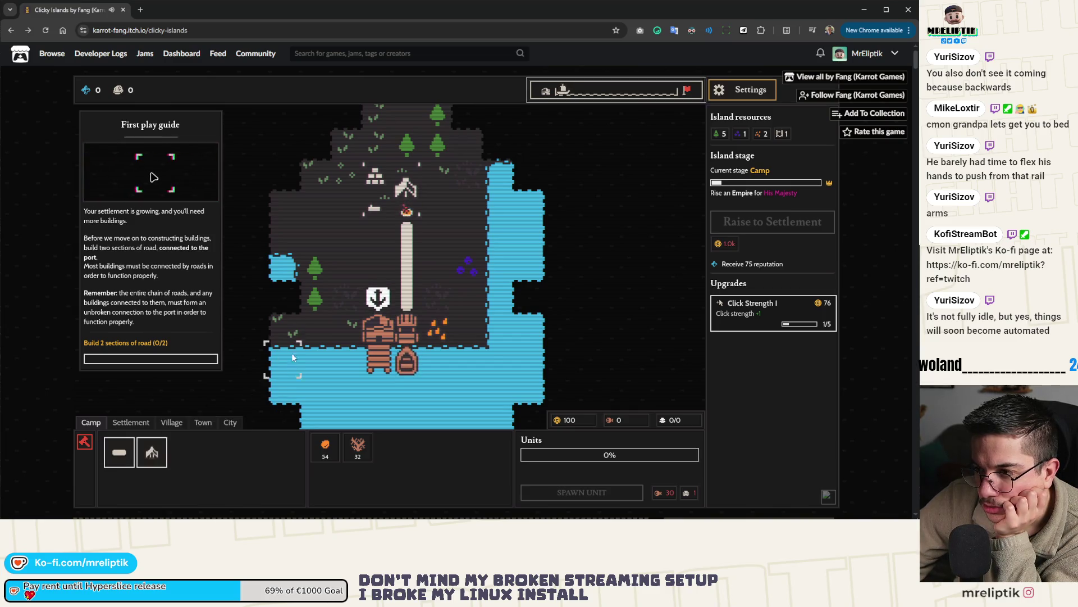
Build two road sections left of the vertical road and advance the guide to house building.
click(383, 268)
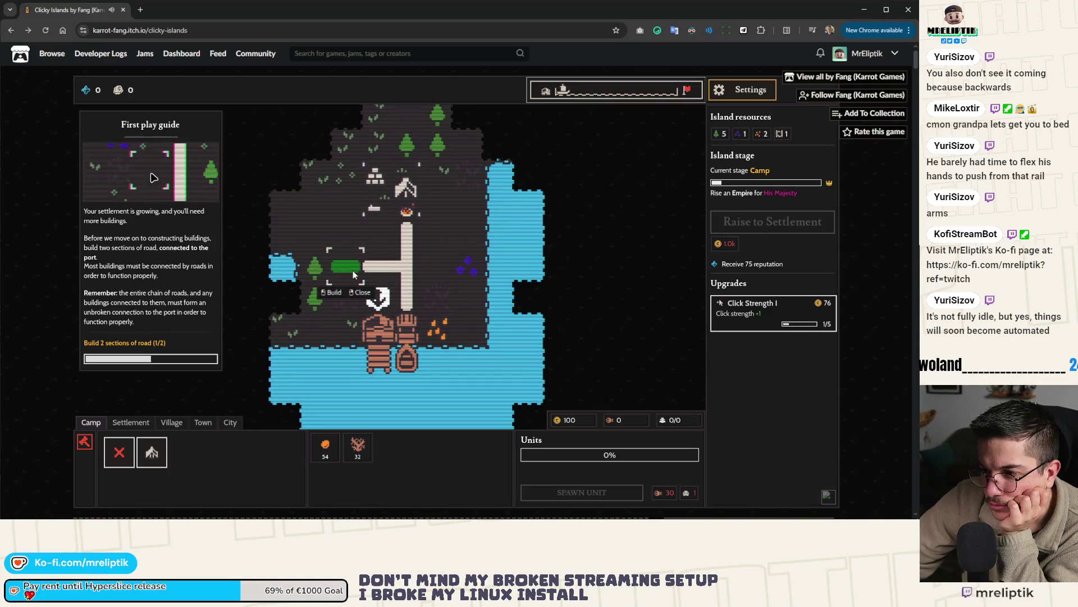
click(353, 270)
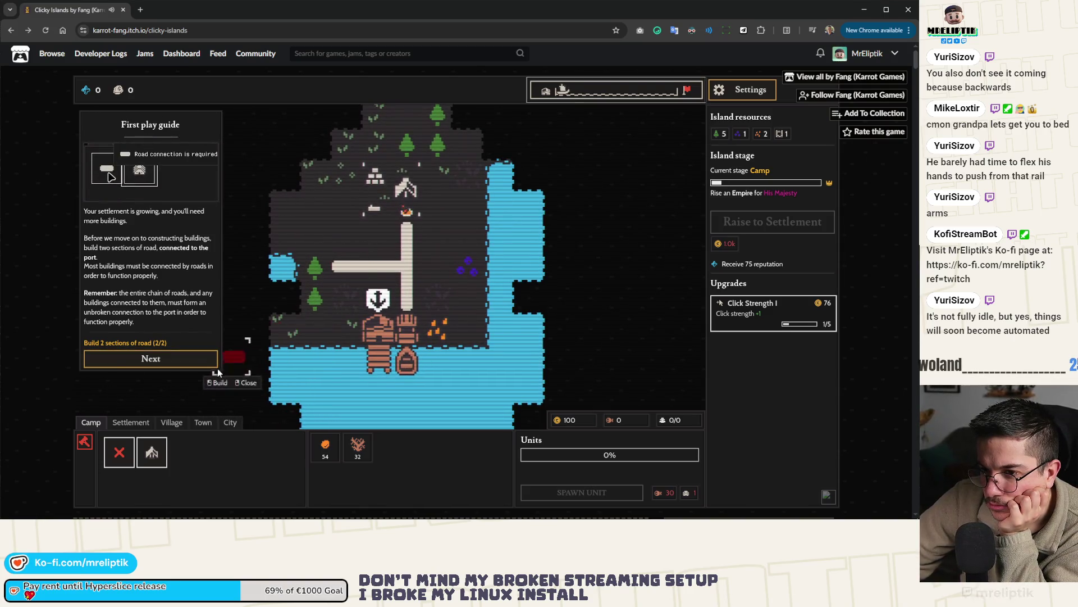
click(160, 360)
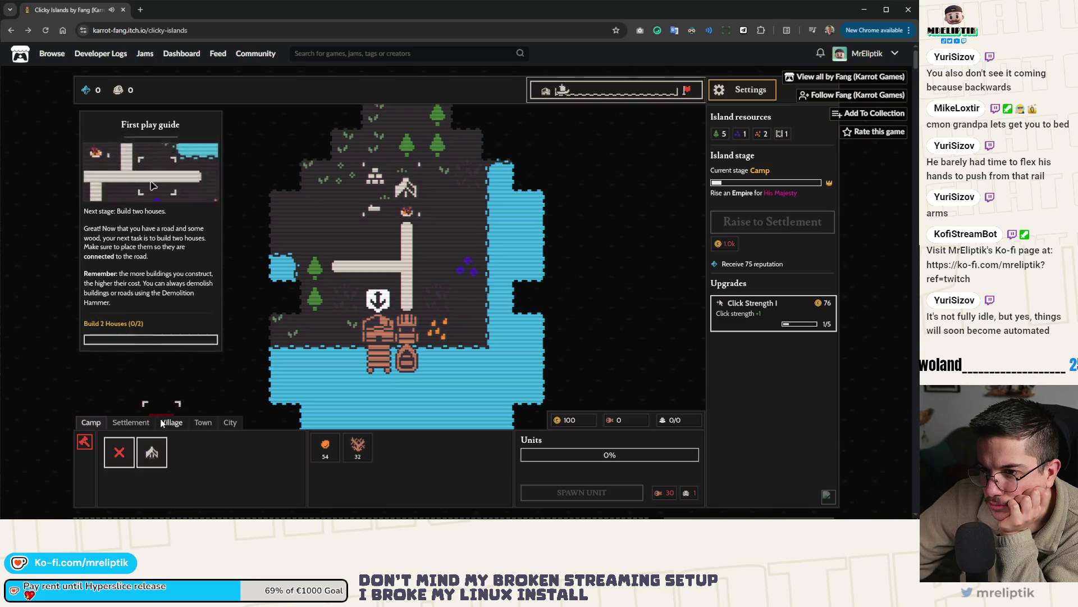
click(152, 452)
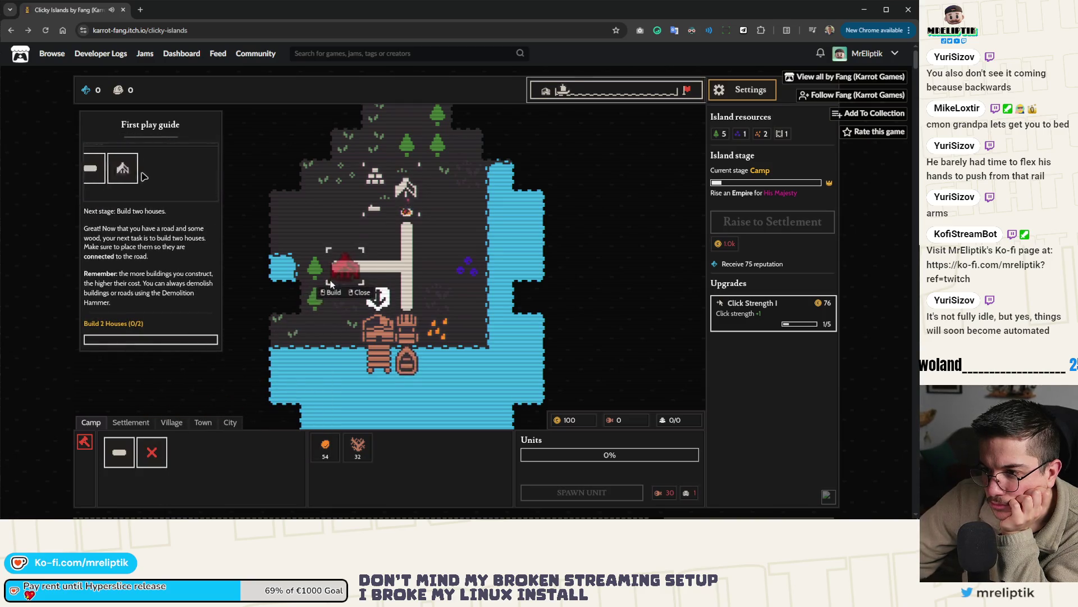
Place the first house next to the road, then cancel a second placement lacking wood.
click(343, 242)
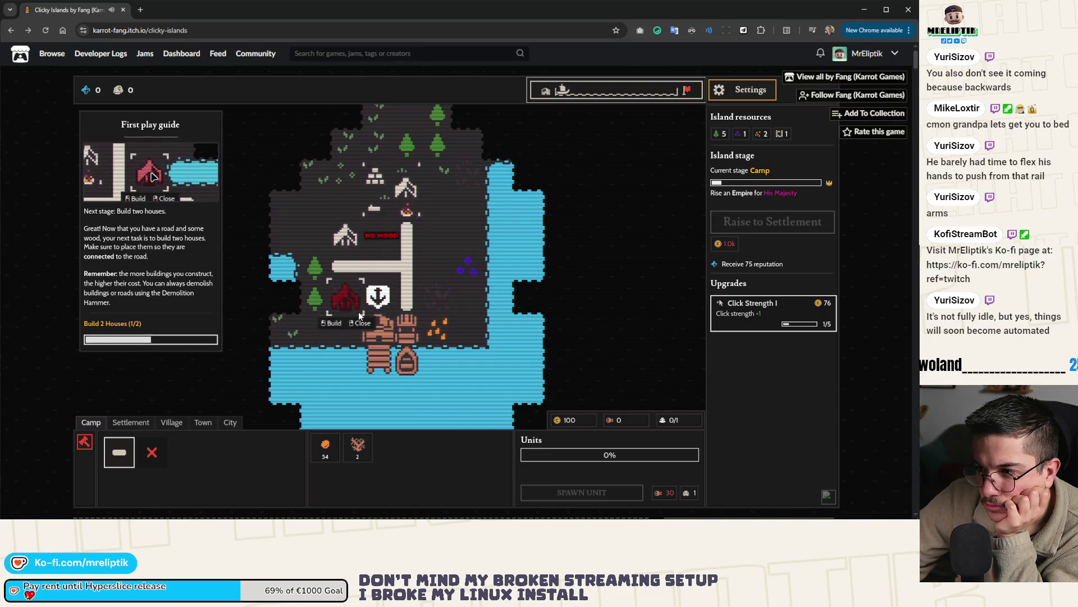
click(428, 228)
right_click(336, 296)
Chop the tree repeatedly to gather more wood.
click(316, 303)
click(316, 303)
click(316, 303)
click(317, 303)
click(316, 303)
click(316, 303)
click(316, 303)
click(316, 303)
click(316, 304)
click(316, 303)
click(317, 304)
click(316, 303)
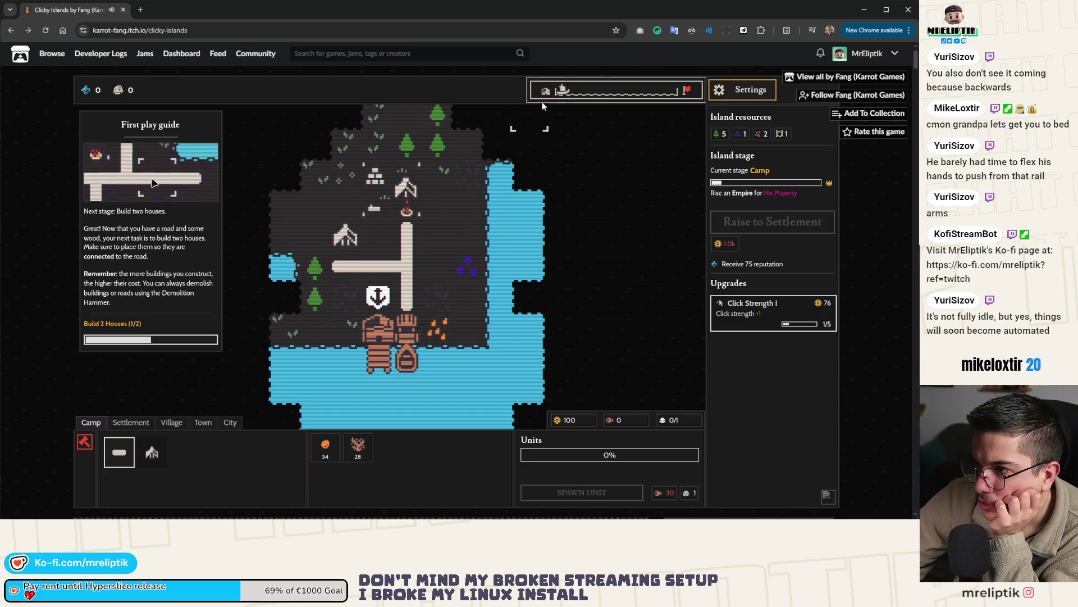
Ship the amber off, chop a little more wood, and place a second house beside the first.
click(410, 346)
click(648, 234)
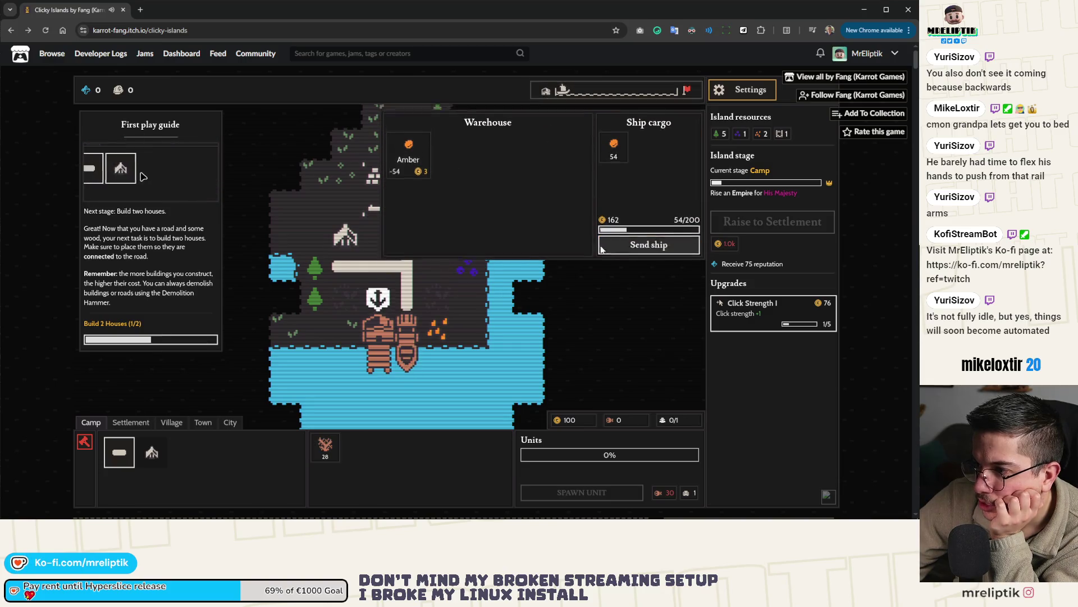
click(309, 296)
click(308, 296)
click(152, 452)
click(376, 227)
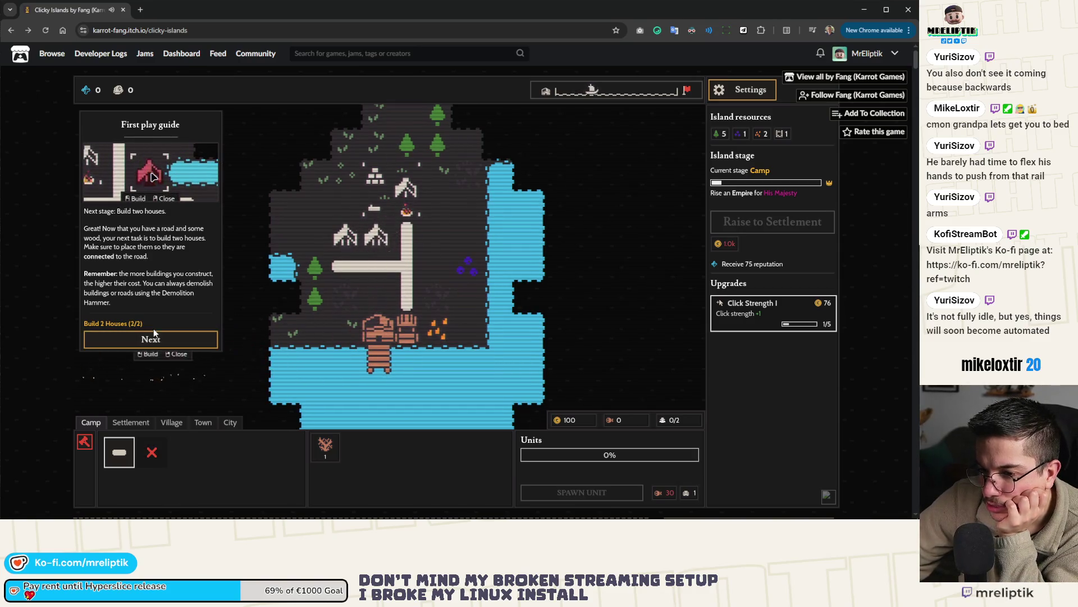
click(150, 339)
Leave build mode and pick berries until Food passes 30, reaching 34.
right_click(355, 299)
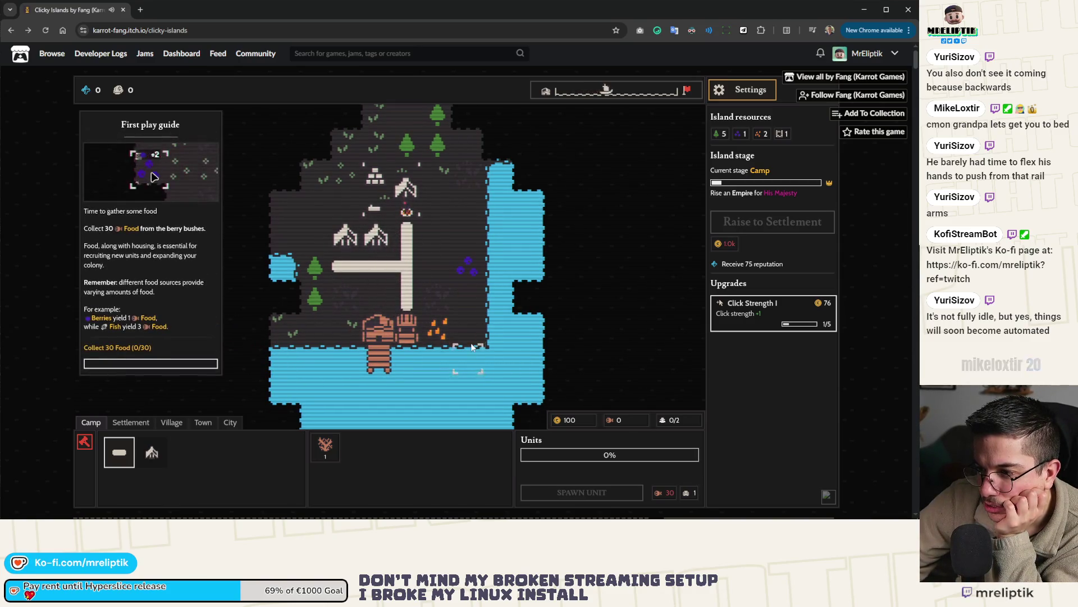
click(473, 268)
click(635, 218)
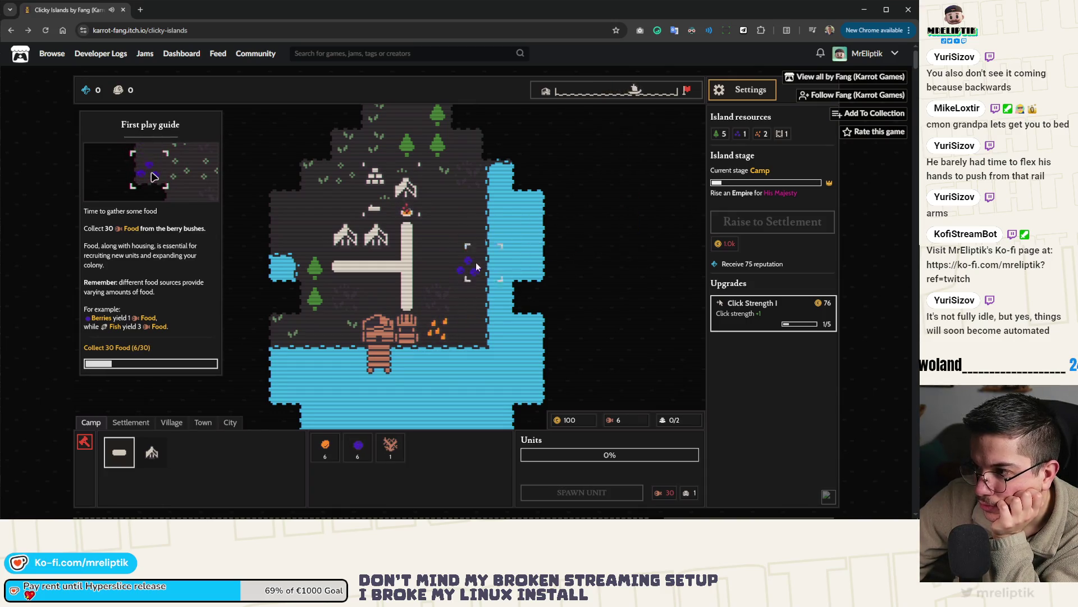
click(463, 272)
click(463, 271)
click(464, 272)
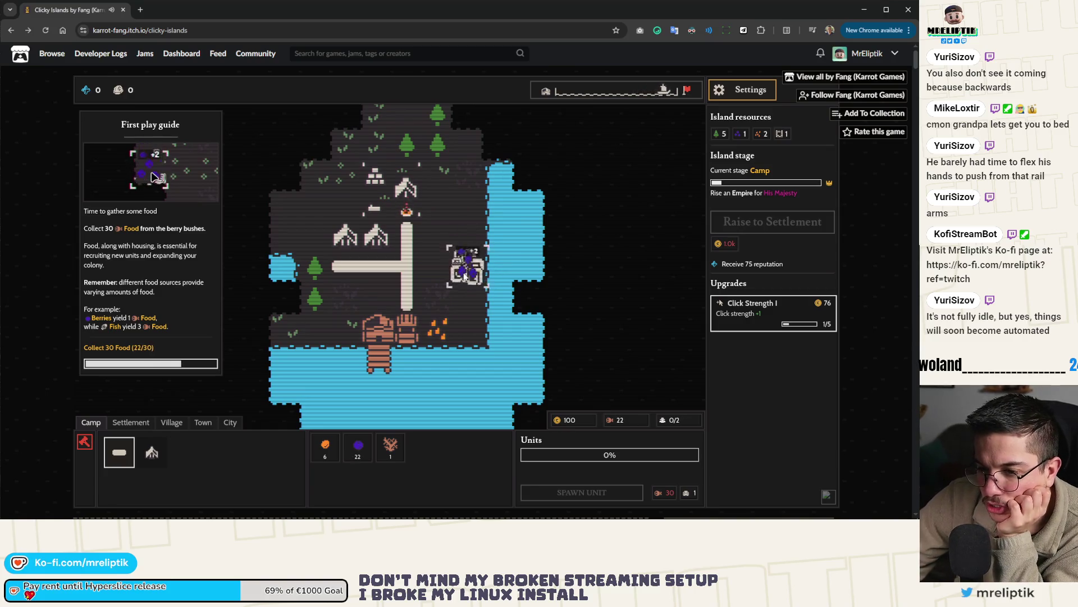
click(464, 274)
click(457, 274)
click(469, 268)
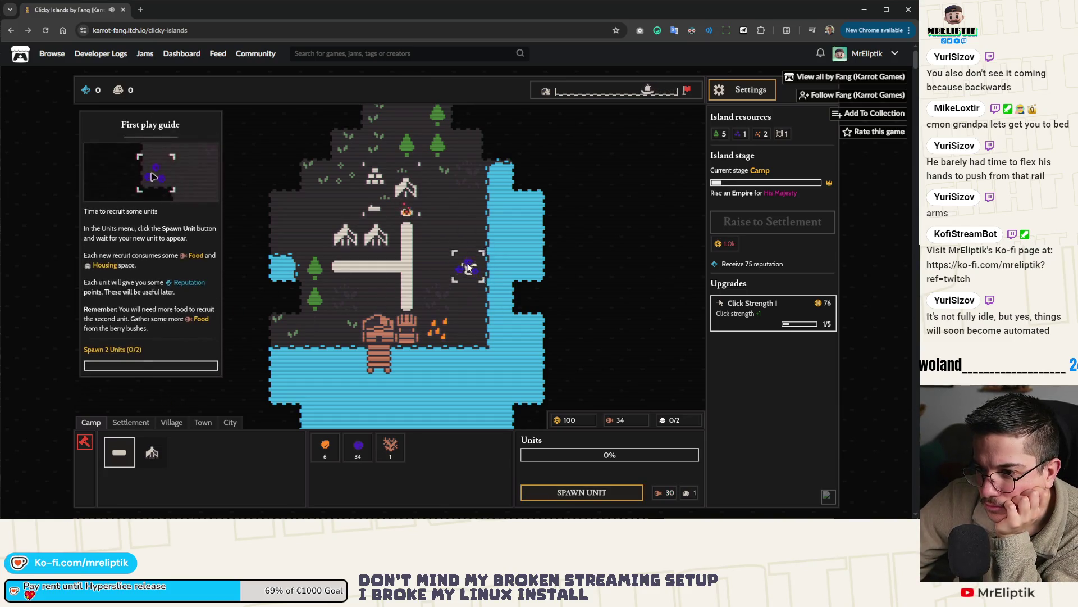
Gather berries and start recruiting a new unit.
click(468, 267)
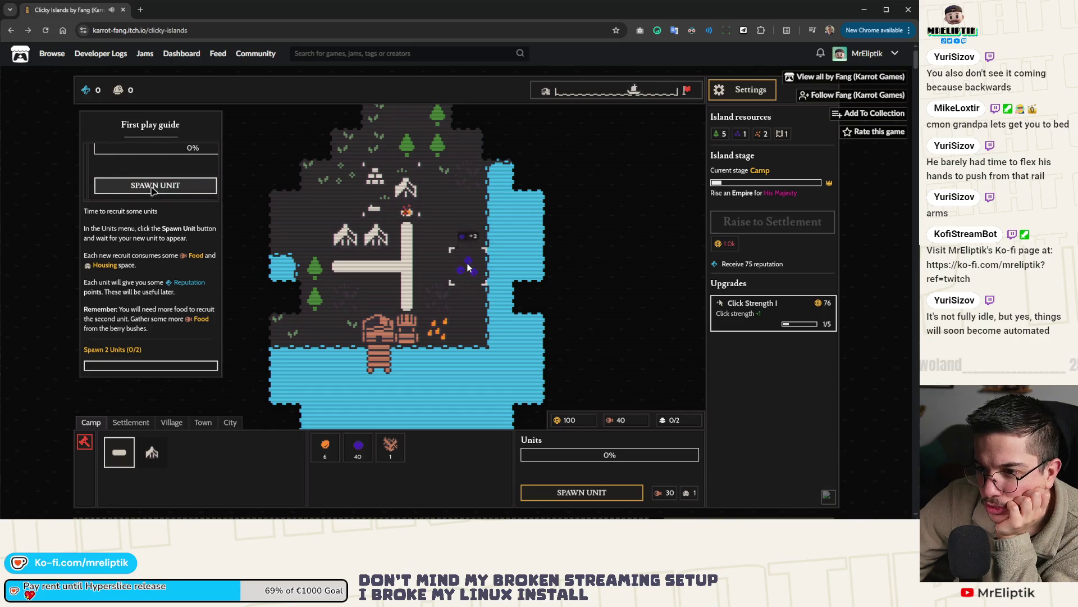
click(468, 267)
click(561, 491)
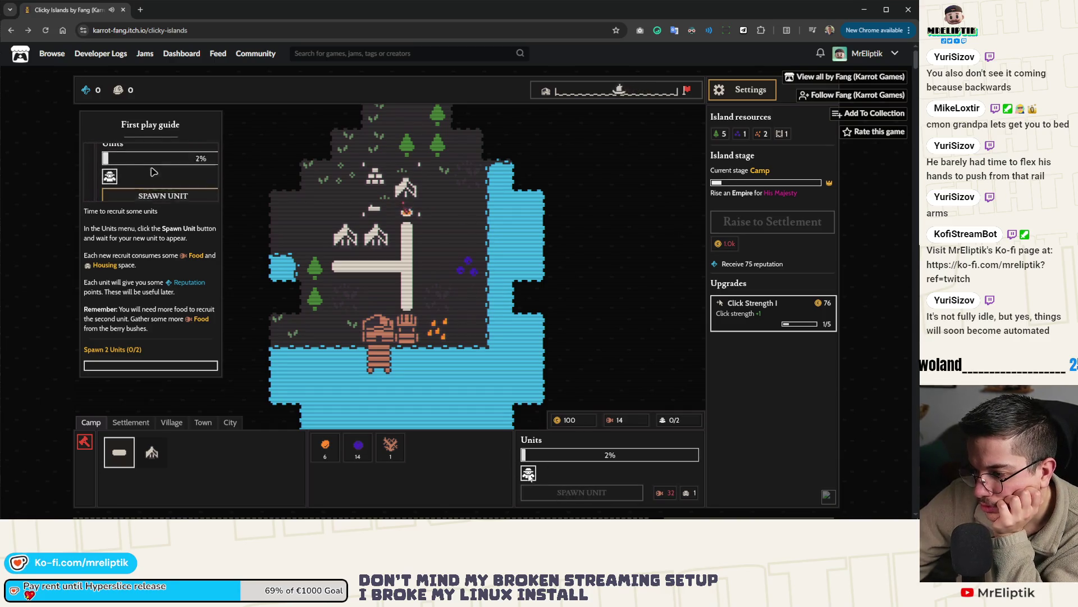
Pick more berries and buy the second and third Click Strength I levels.
click(466, 270)
click(465, 269)
click(468, 269)
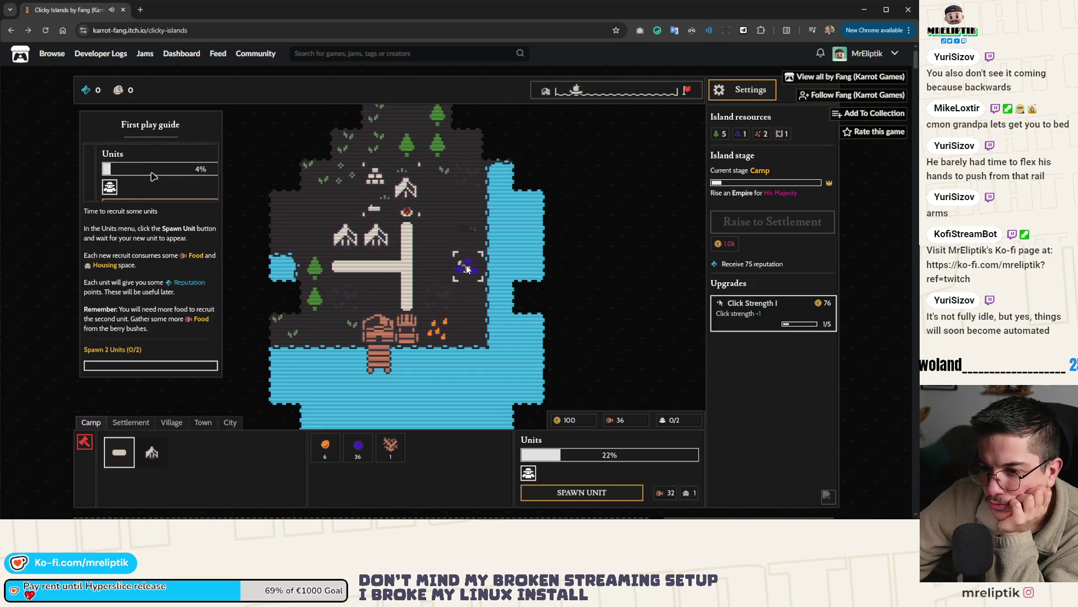
click(466, 270)
click(466, 270)
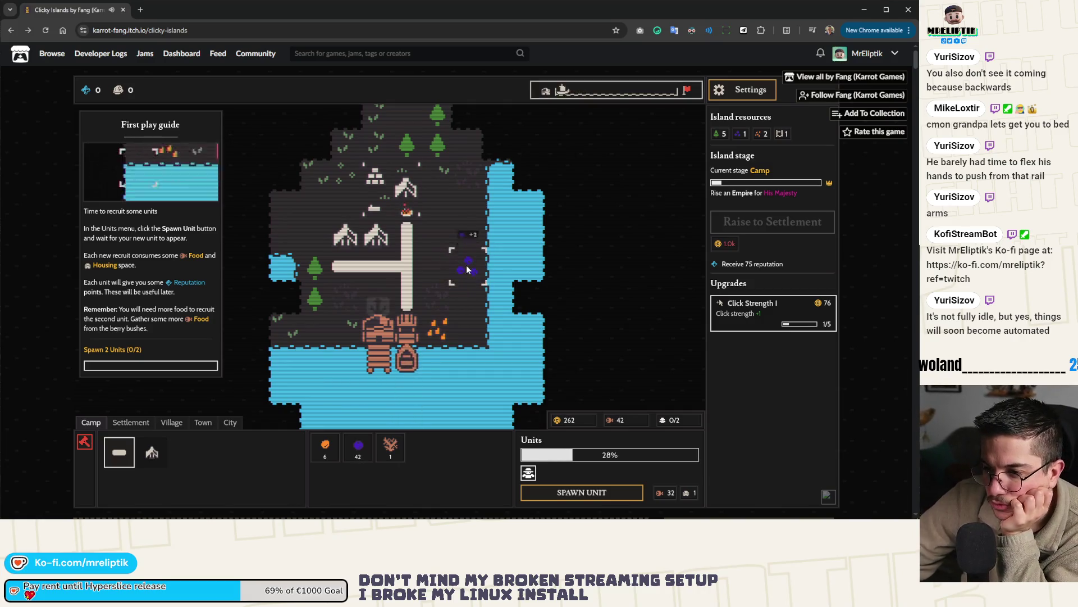
click(467, 270)
click(466, 270)
click(467, 269)
click(466, 270)
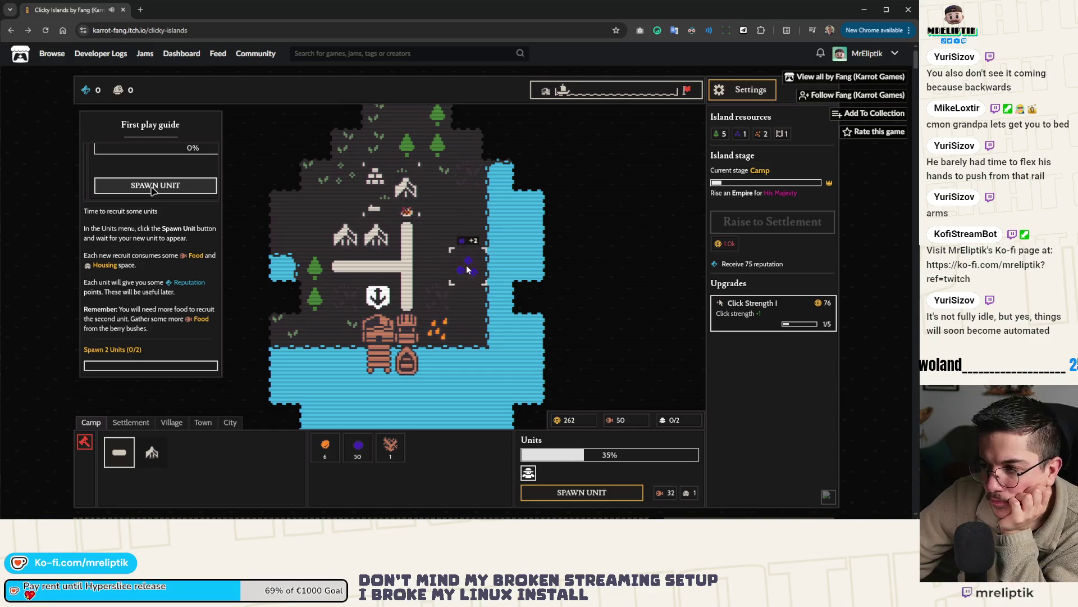
click(745, 320)
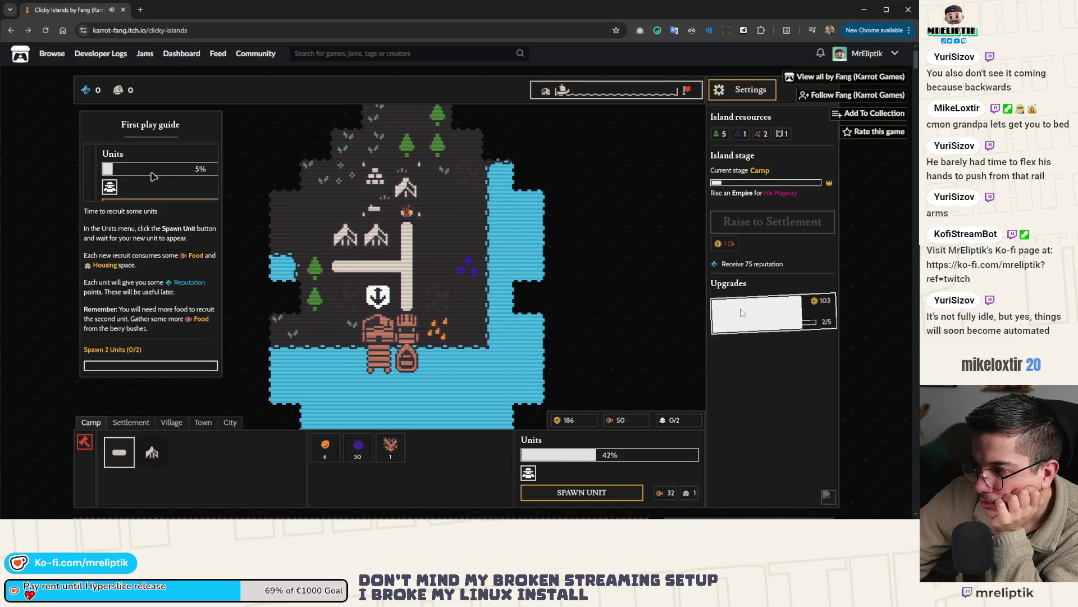
click(743, 319)
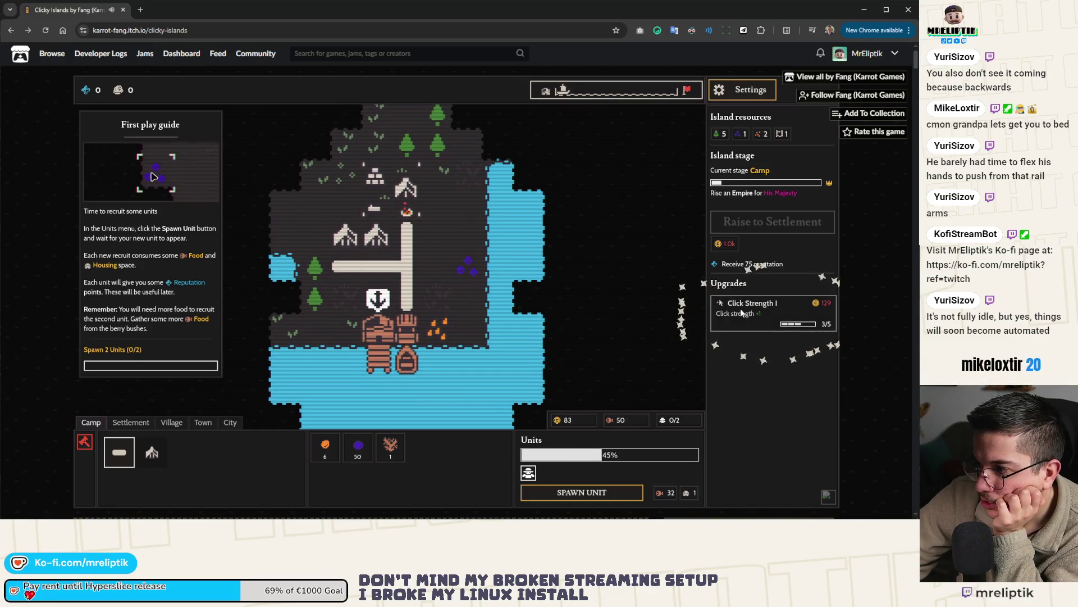
Gather amber from the orange bush by the dock and send it off on the ship.
click(444, 330)
click(444, 330)
click(444, 331)
click(444, 330)
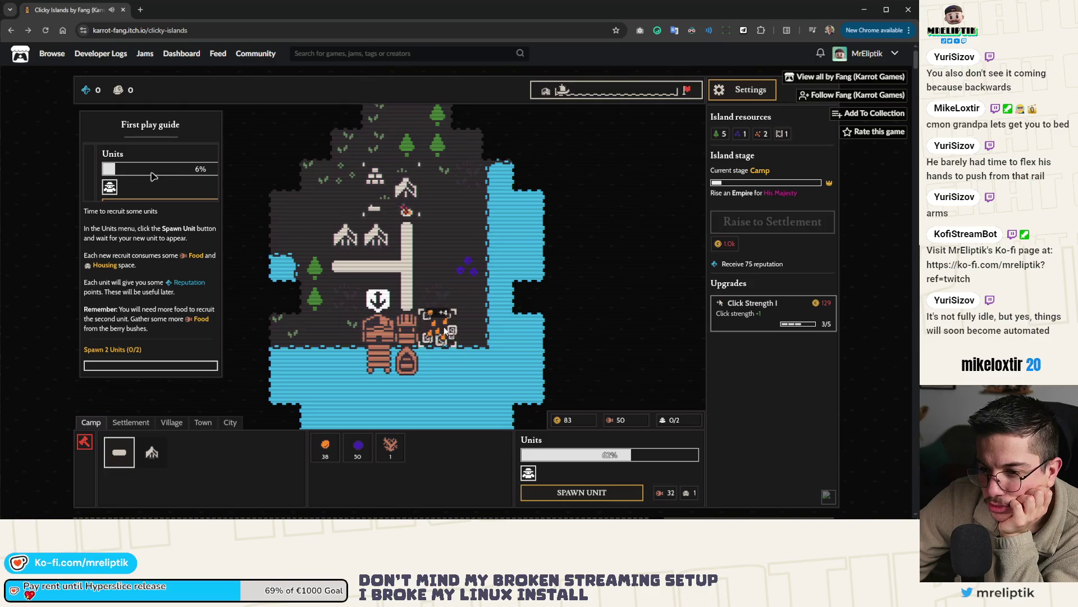
click(444, 330)
click(444, 330)
click(444, 330)
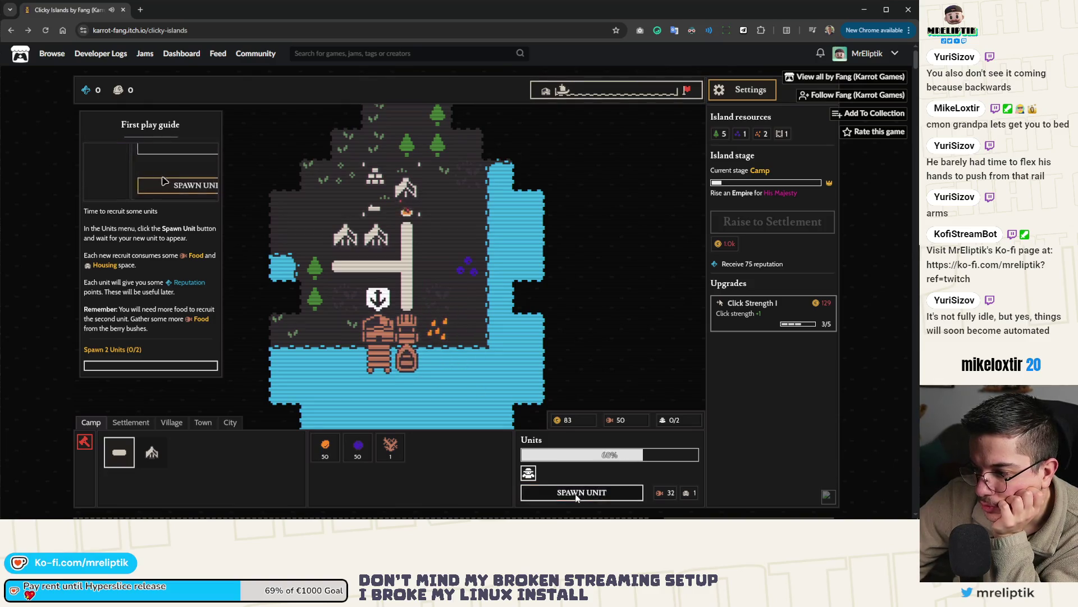
click(412, 326)
click(430, 330)
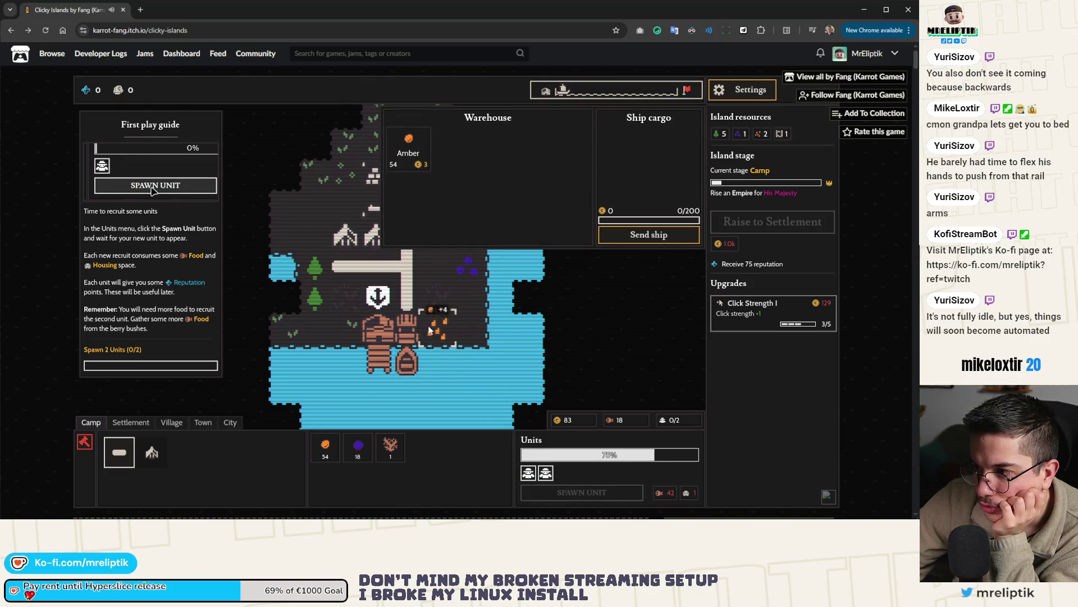
click(430, 330)
click(408, 147)
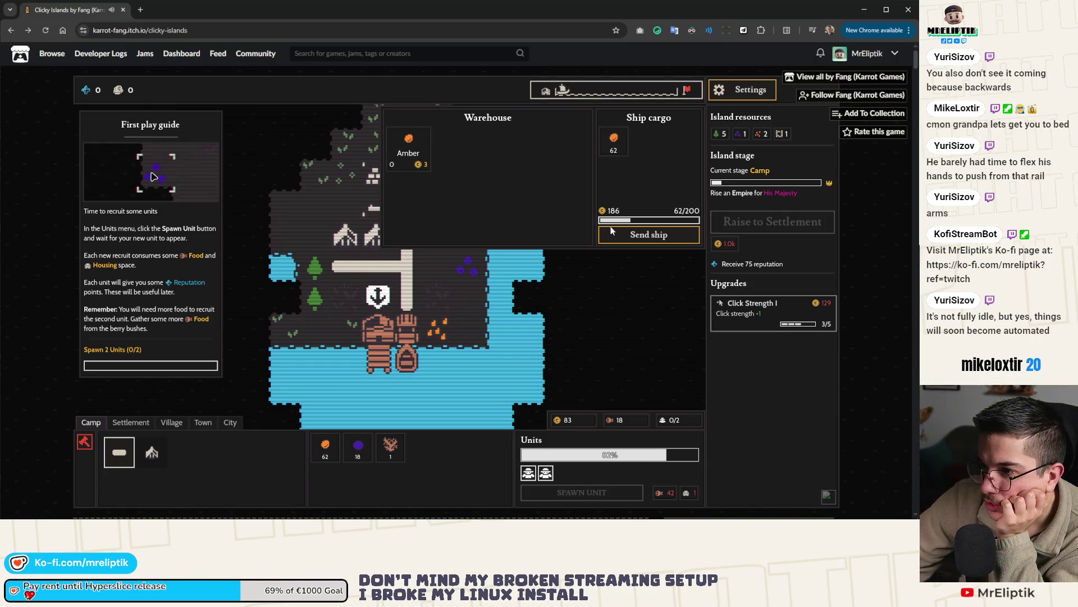
click(435, 337)
click(436, 337)
click(436, 337)
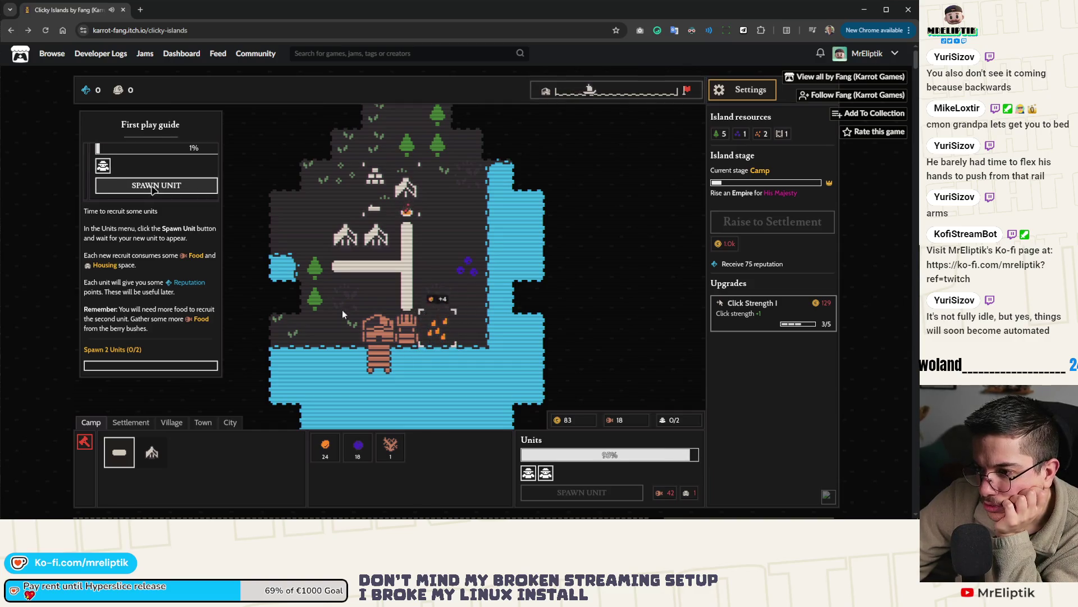
Chop some wood and collect several batches of berries.
click(318, 311)
click(318, 312)
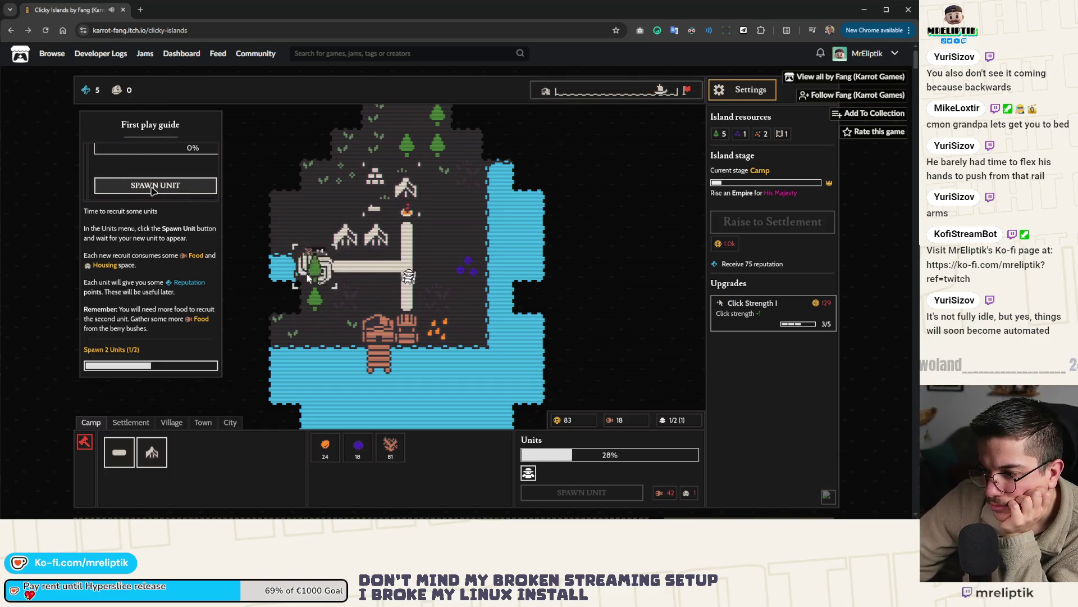
click(474, 268)
click(474, 267)
click(474, 268)
click(474, 272)
click(474, 271)
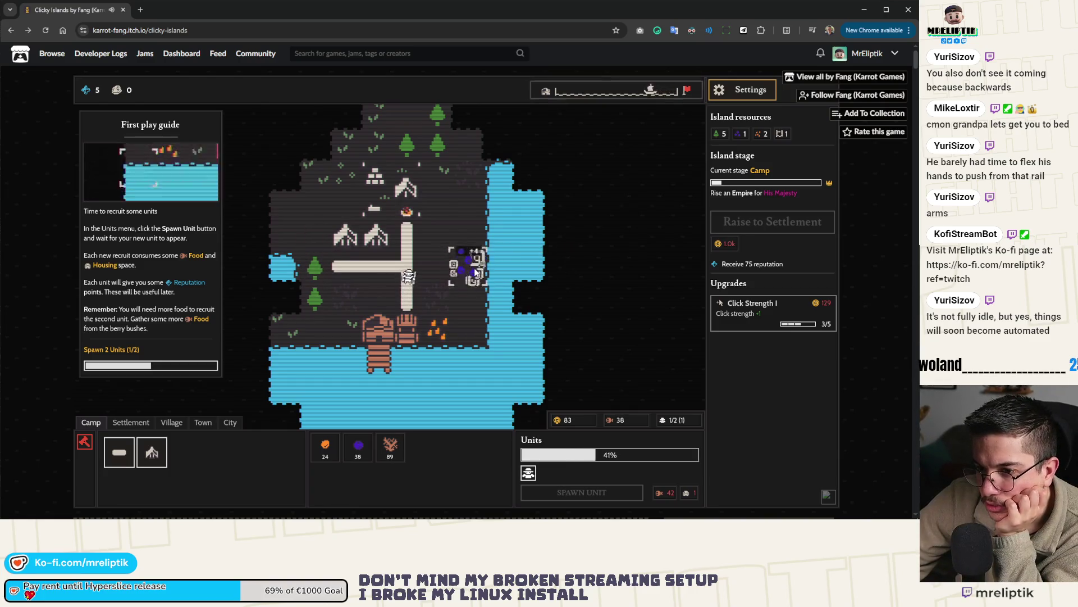
click(474, 272)
click(475, 272)
click(474, 272)
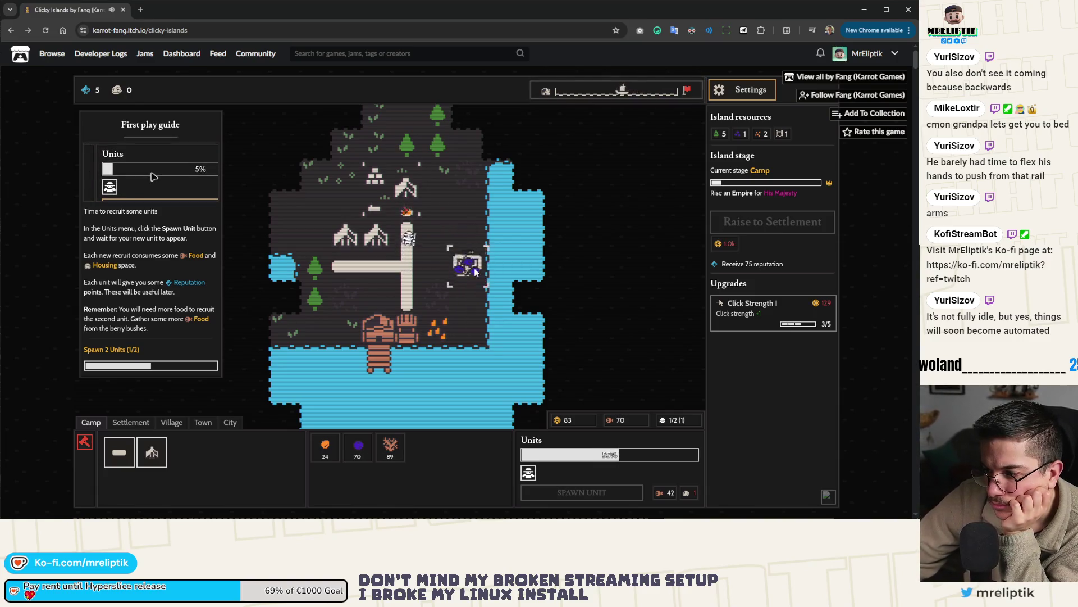
click(475, 270)
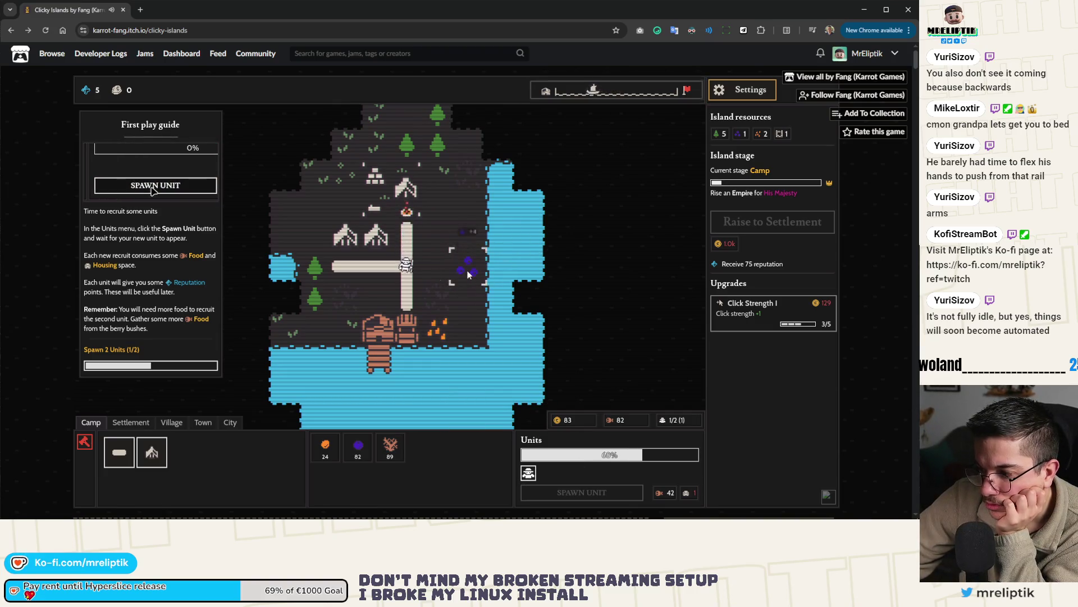
Chop more wood, raise Click Strength I to 4/5, and gather berries before advancing the guide.
click(327, 274)
click(327, 274)
click(326, 274)
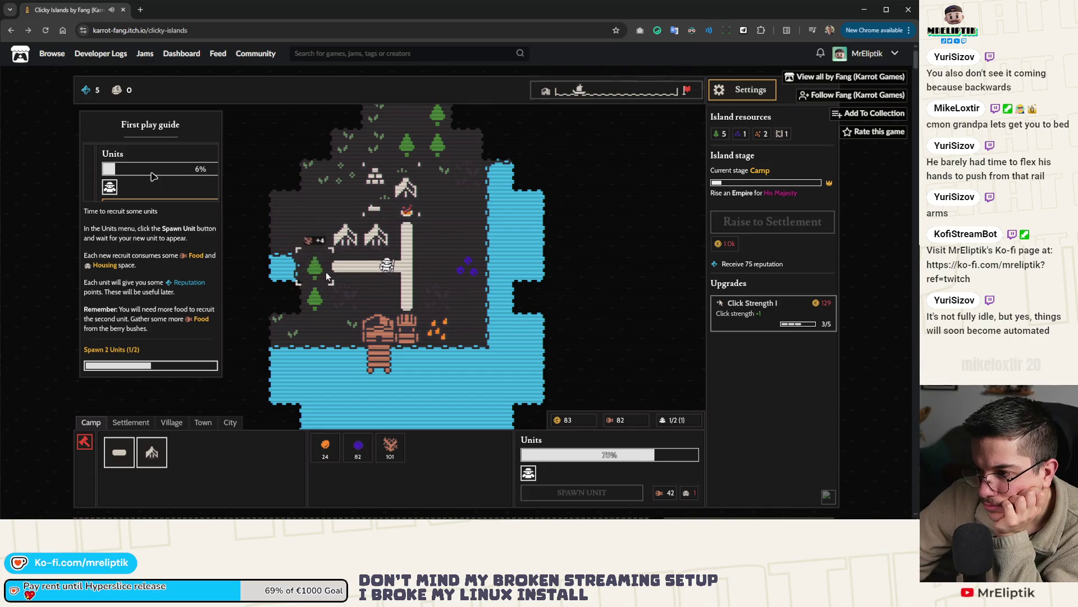
click(326, 275)
click(325, 272)
click(326, 272)
click(326, 271)
click(316, 281)
click(445, 325)
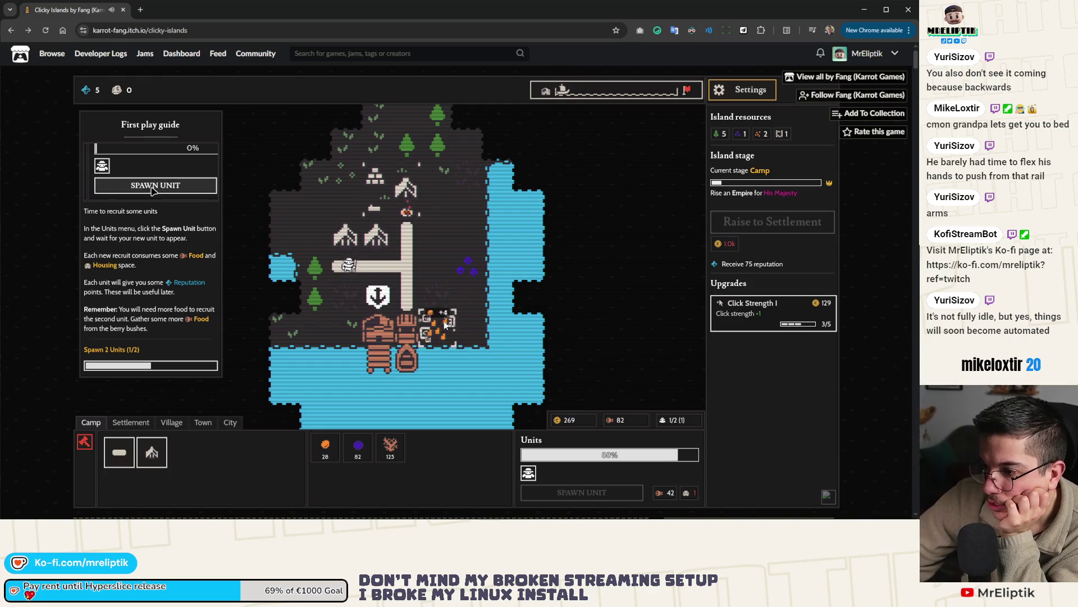
click(774, 316)
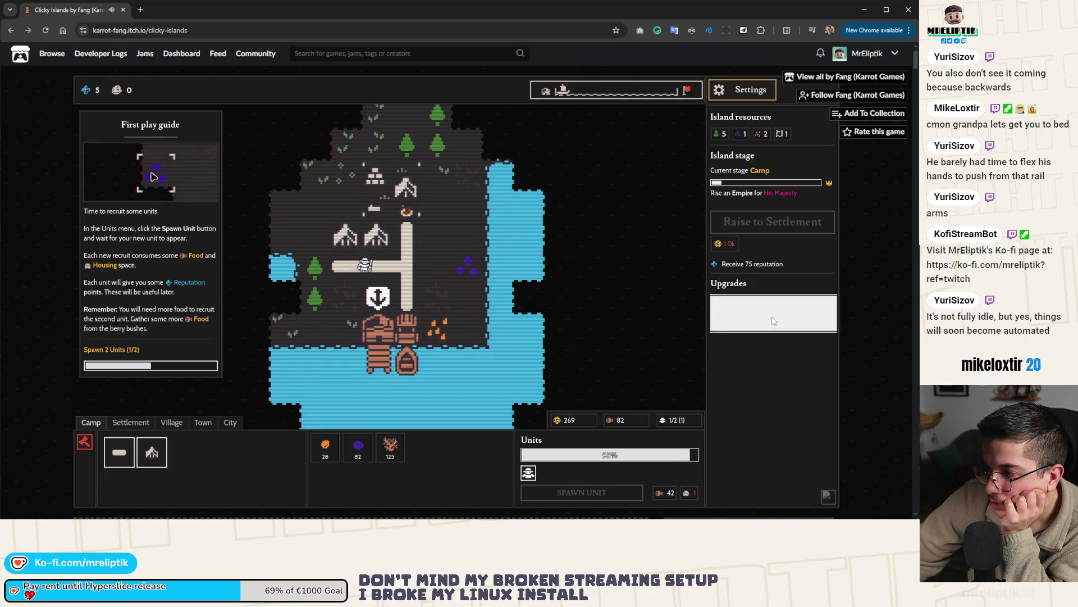
click(439, 333)
click(439, 333)
click(439, 333)
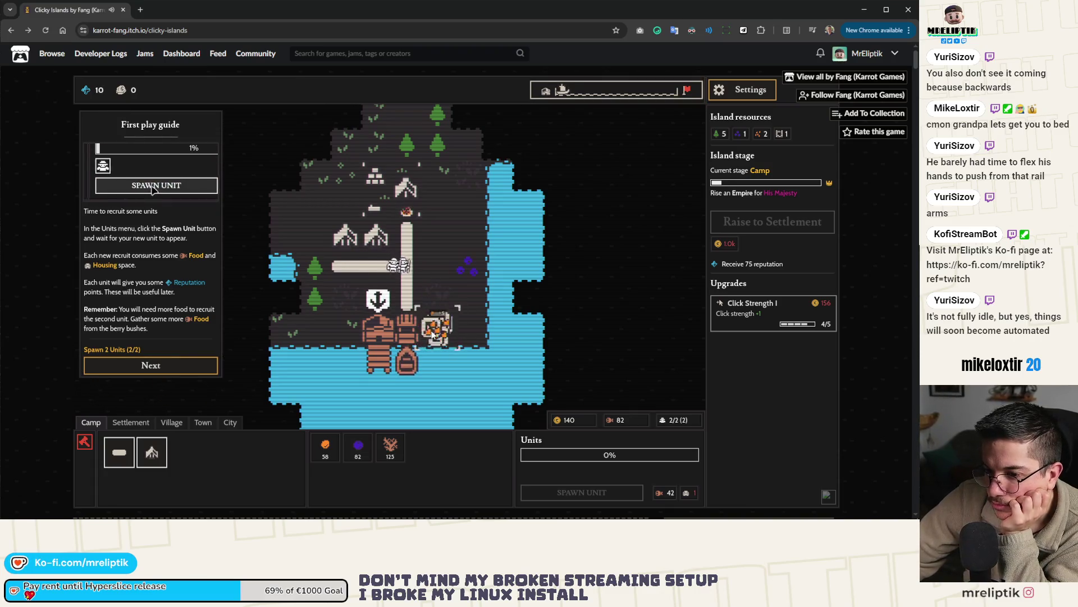
click(149, 366)
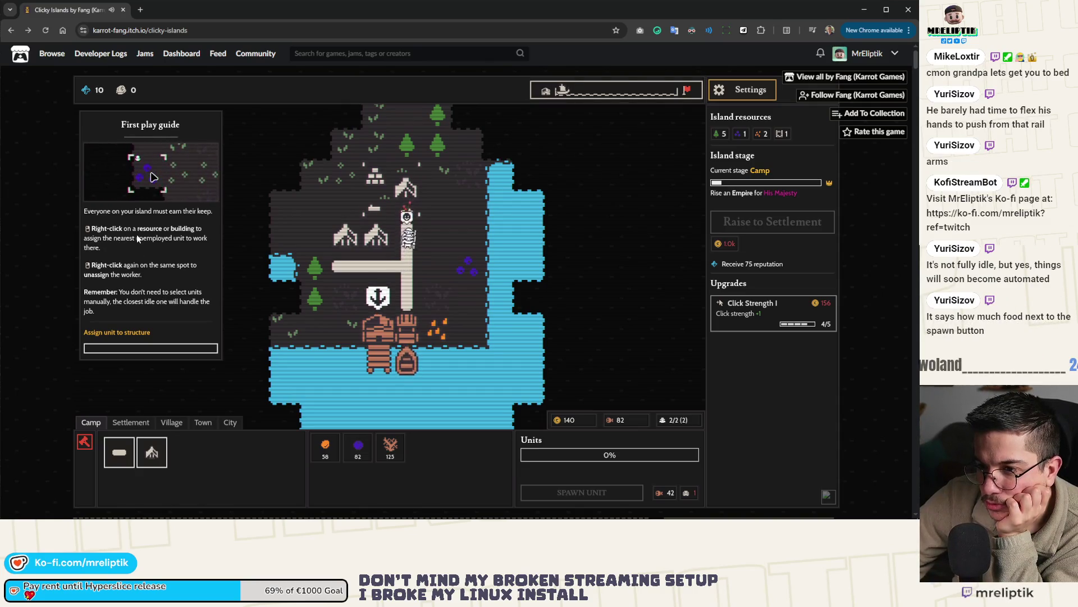
Assign the idle units to the berry bush and amber bush, then advance to the Settlement goal.
right_click(481, 275)
right_click(436, 328)
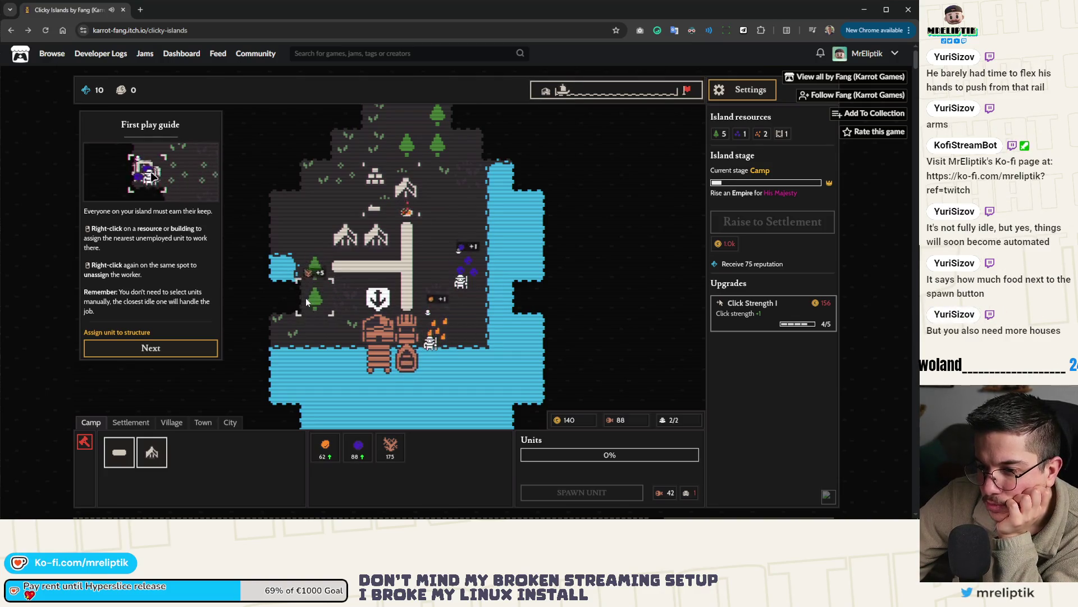
click(187, 346)
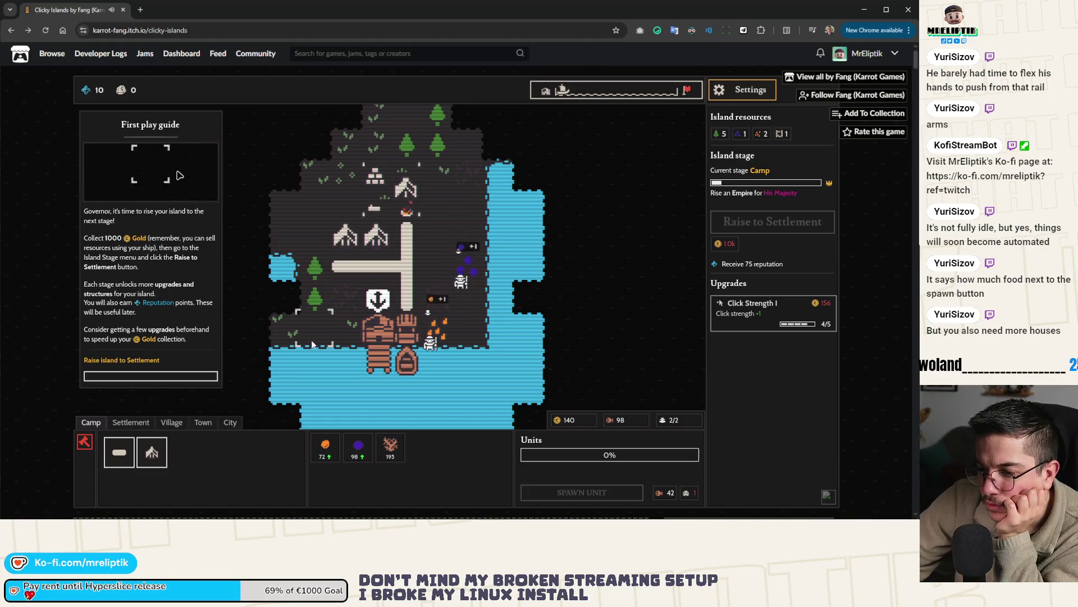
Load the stored amber onto the ship and send it off to sell.
click(406, 354)
click(419, 153)
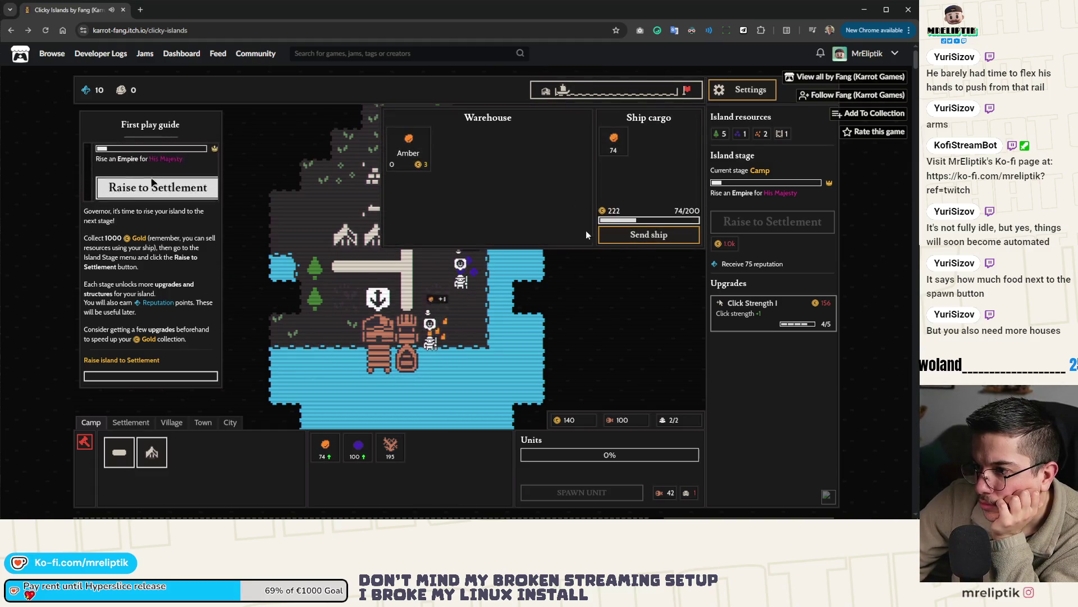
click(649, 236)
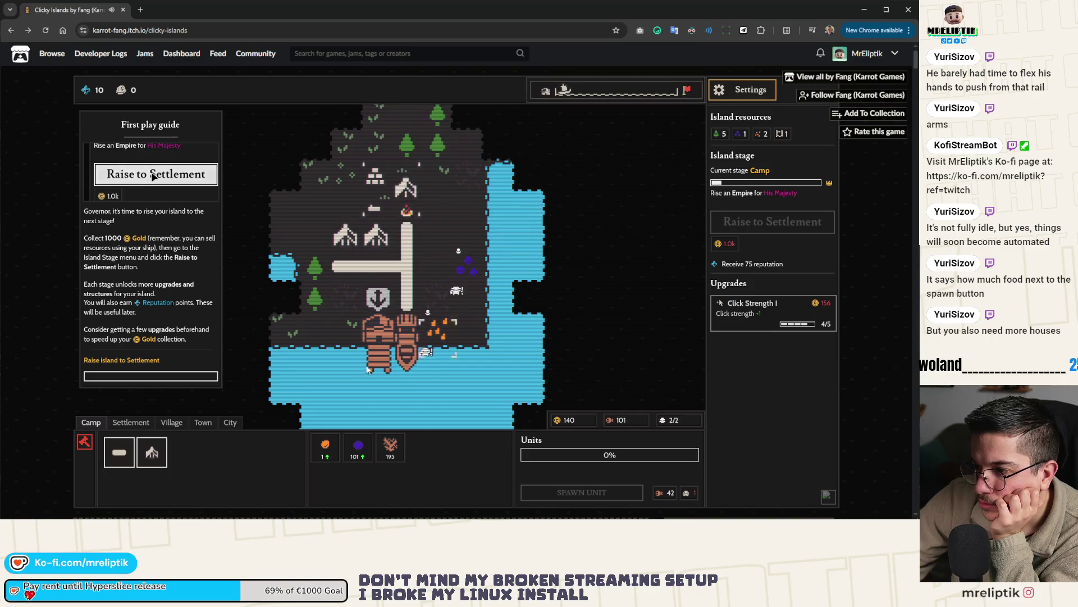
Chop the tree repeatedly to stock up on wood.
click(319, 307)
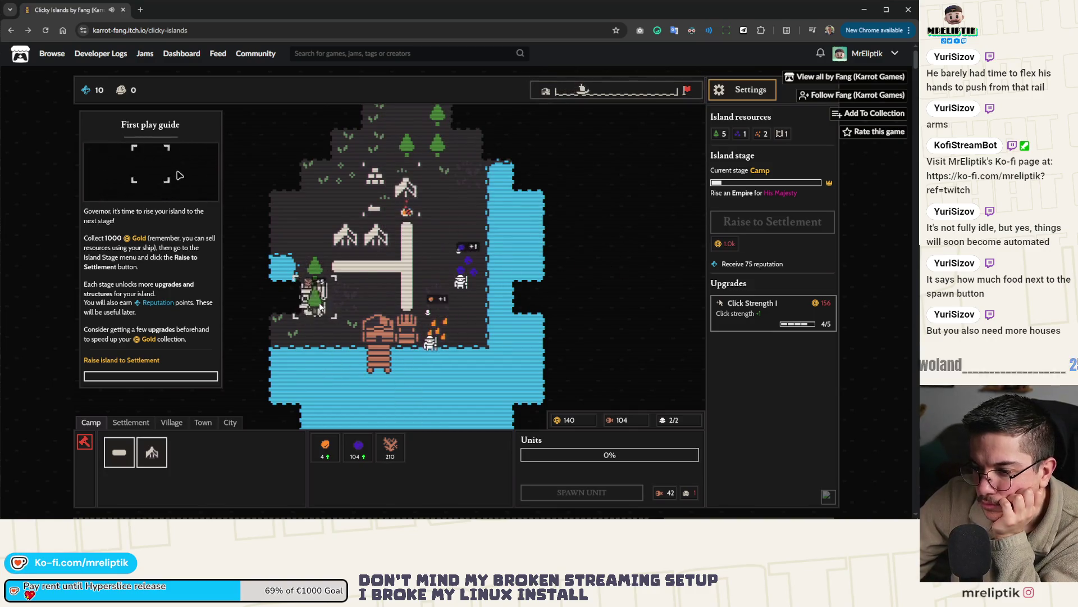
click(320, 306)
click(319, 306)
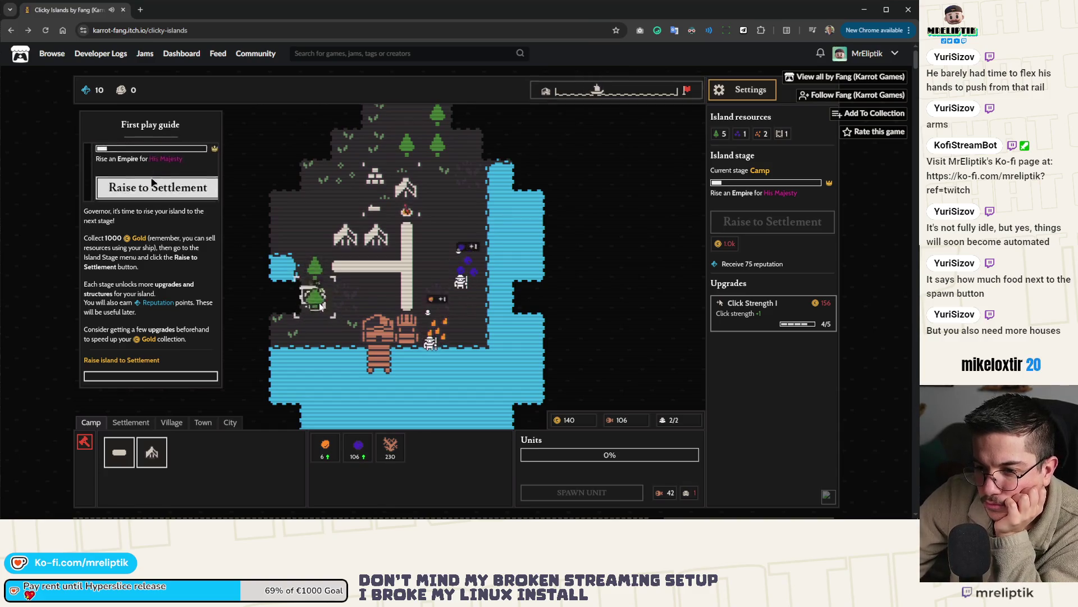
click(320, 307)
click(319, 306)
click(320, 306)
click(320, 307)
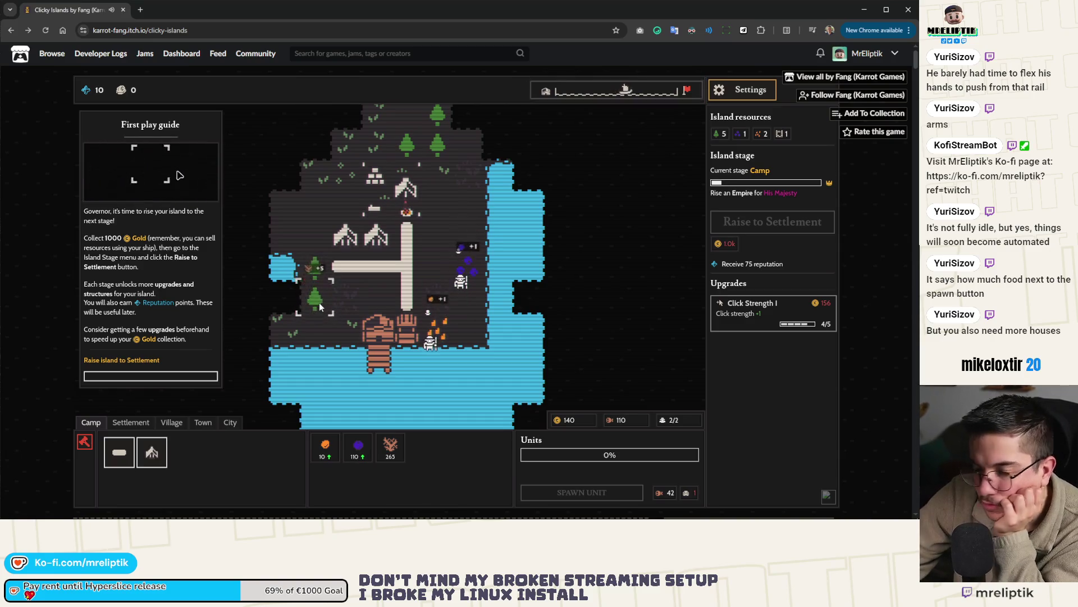
click(320, 306)
click(320, 306)
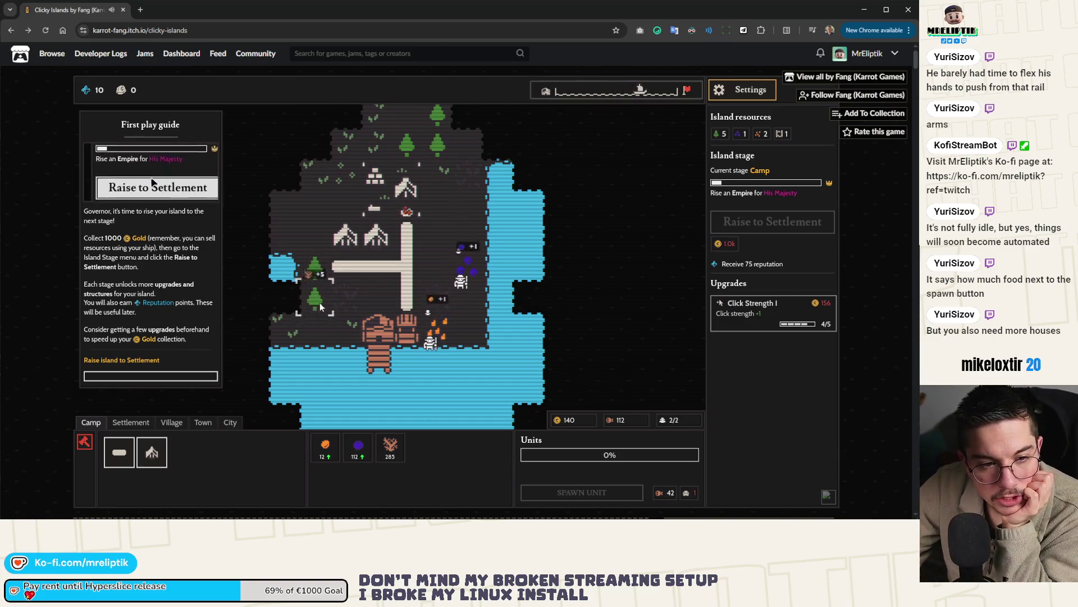
click(319, 307)
click(320, 306)
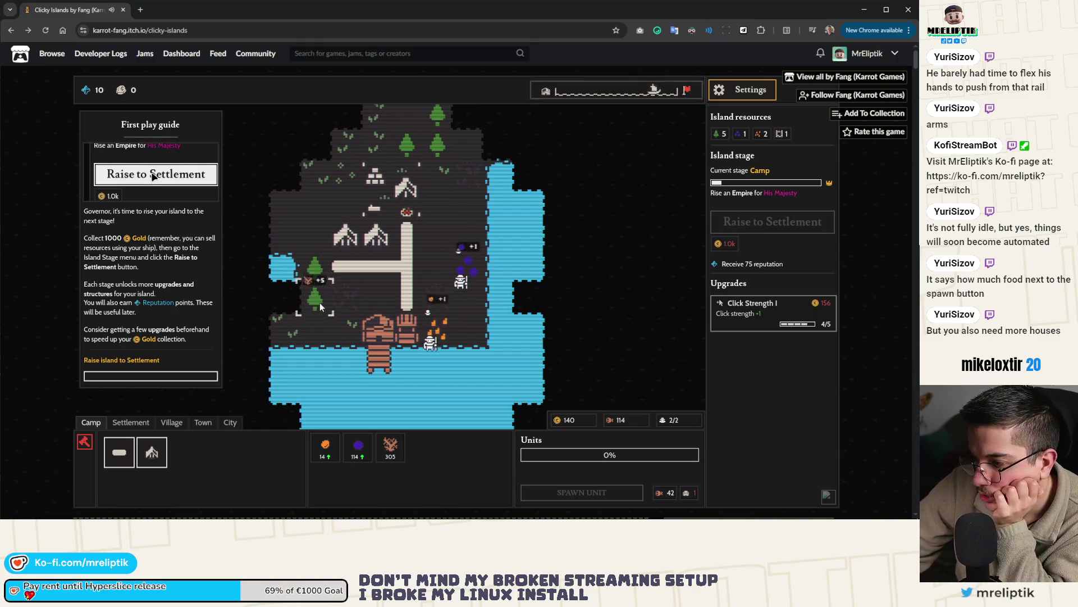
click(319, 306)
click(320, 306)
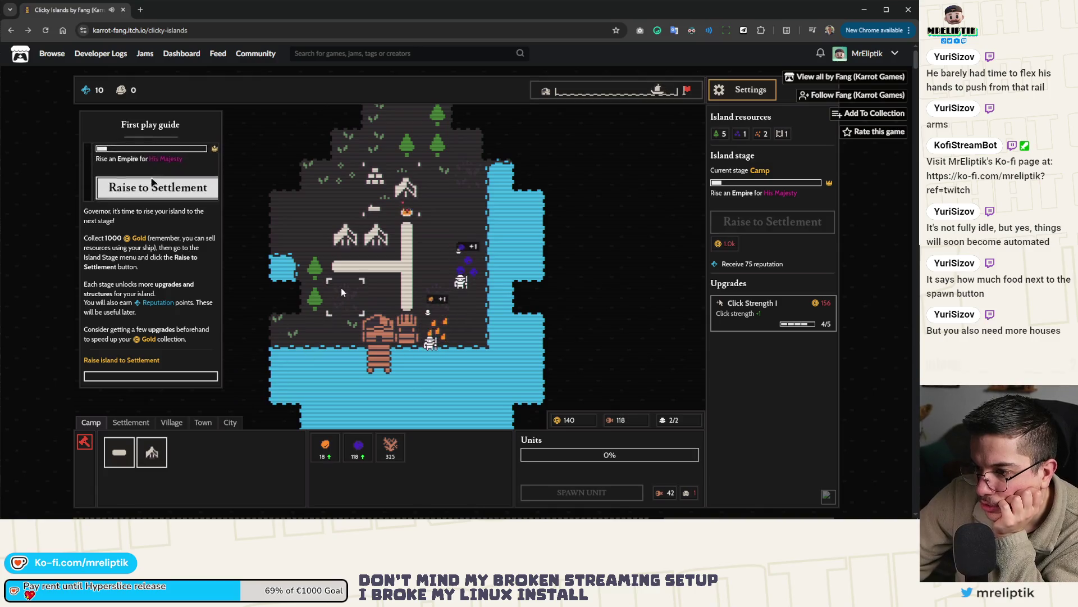
Recruit a third unit, start placing a tent, and chop more wood.
click(152, 452)
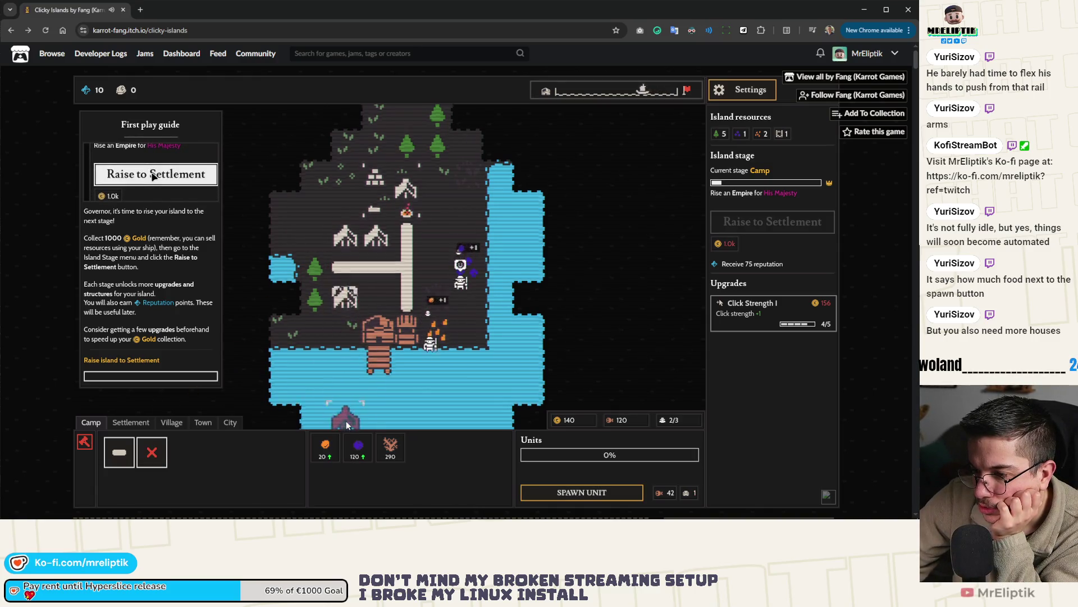
click(554, 497)
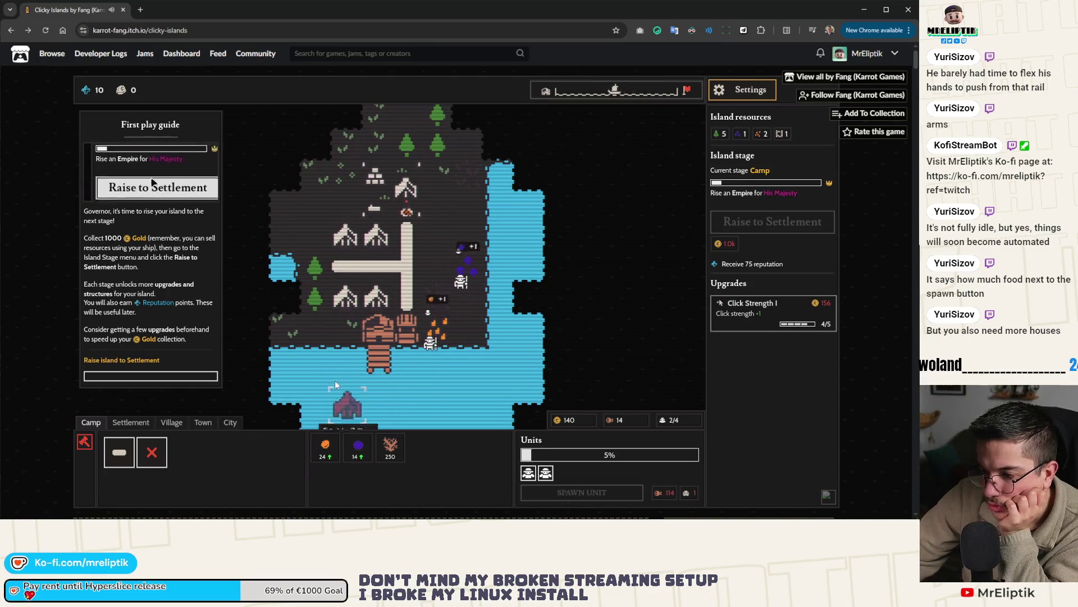
click(110, 451)
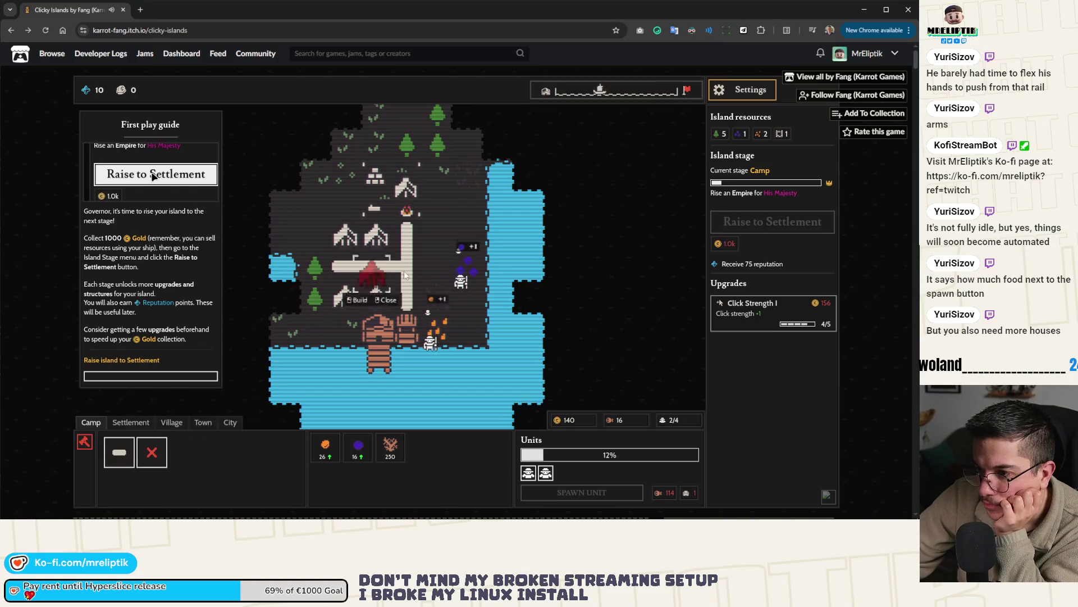
click(316, 299)
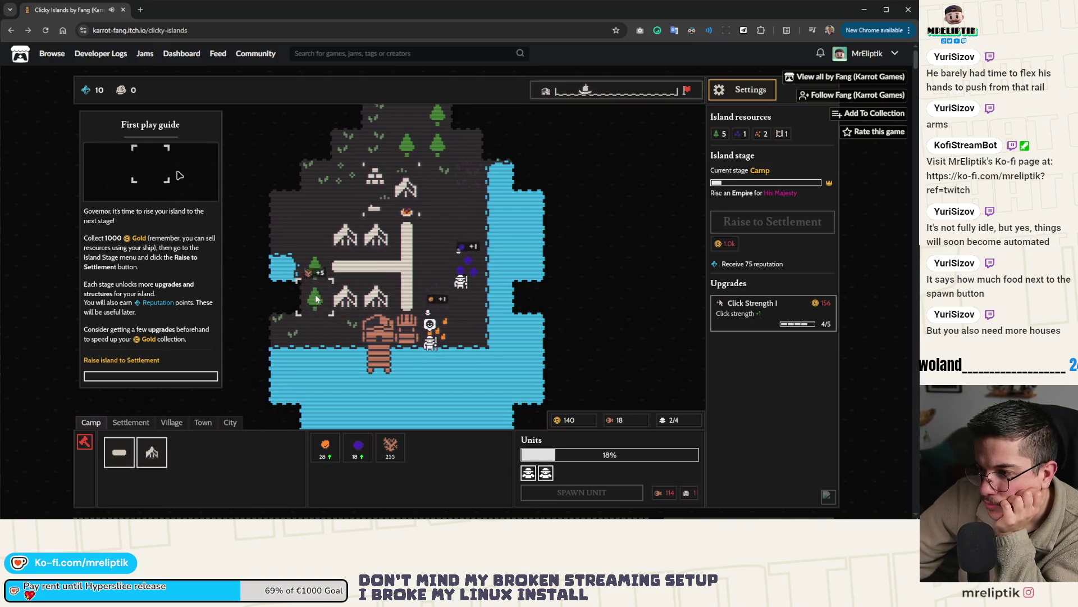
click(316, 300)
click(316, 299)
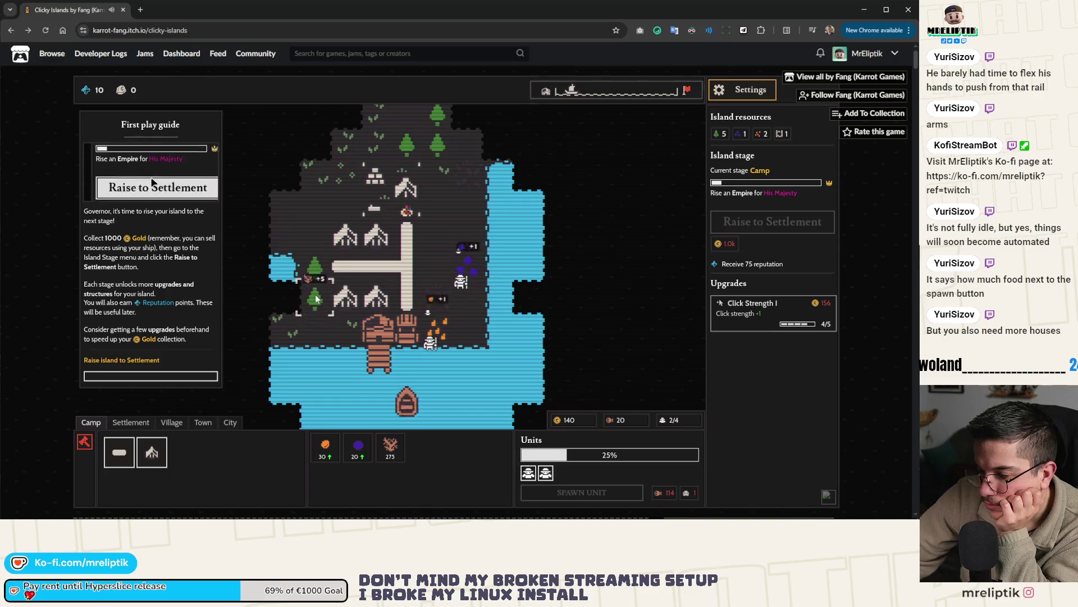
click(316, 299)
Collect amber by the dock and buy the final Click Strength I level (5/5).
click(443, 335)
click(444, 335)
click(444, 335)
click(444, 334)
click(443, 335)
click(444, 334)
click(444, 334)
click(443, 335)
click(443, 335)
click(444, 334)
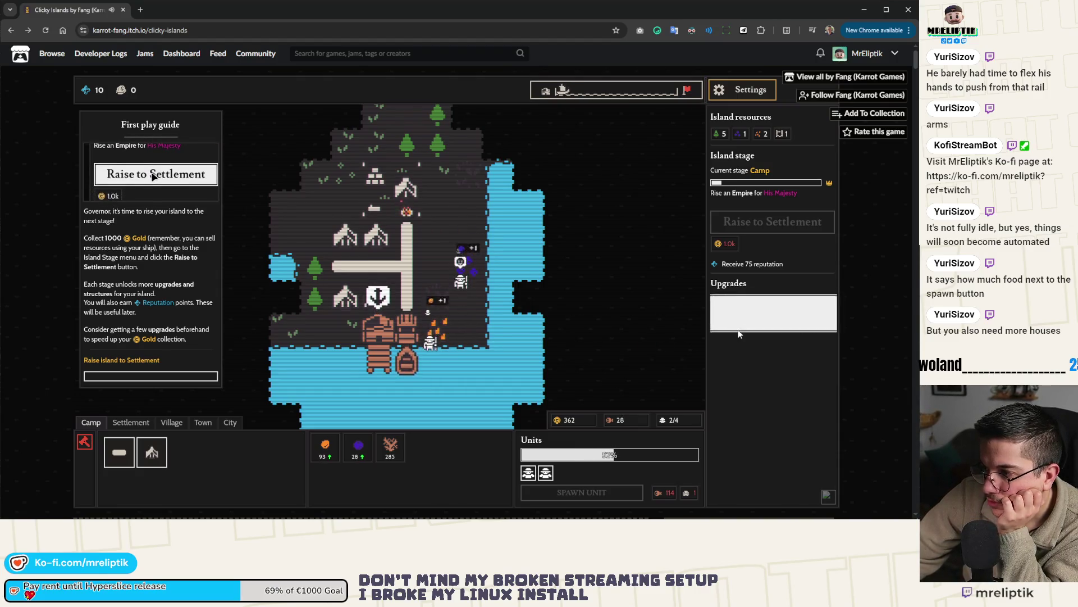
click(774, 313)
Ship the amber off, gather more, and scroll the guide's Raise to Settlement instructions.
click(406, 359)
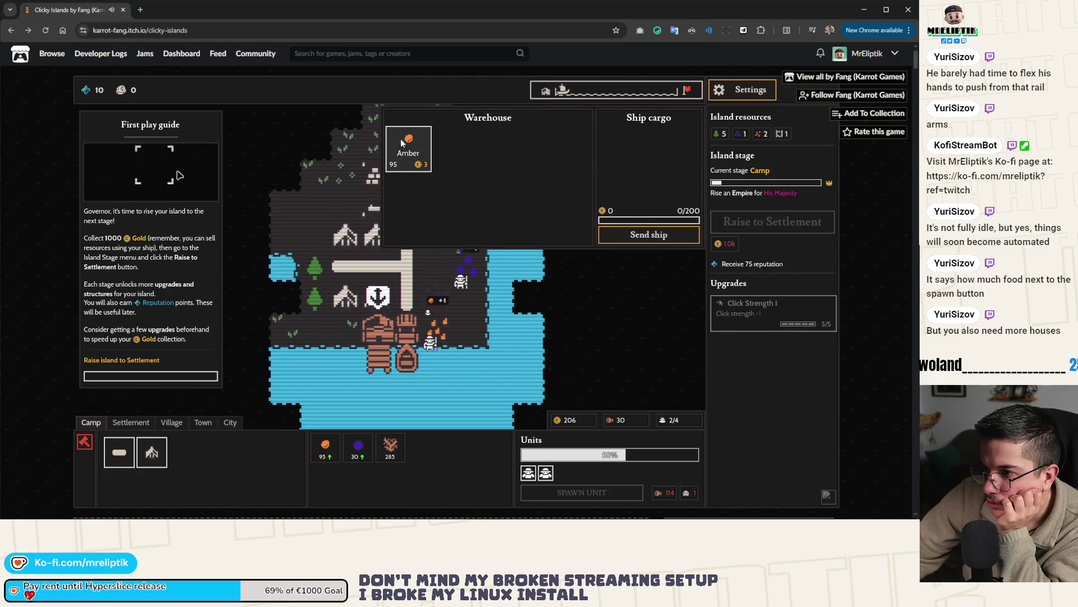
click(652, 236)
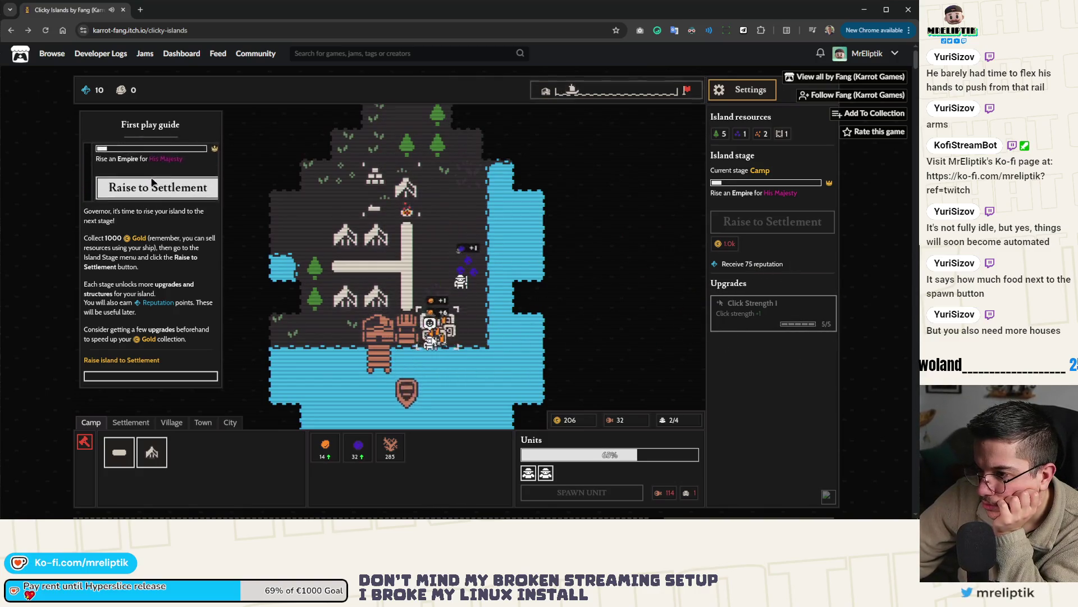
click(433, 339)
click(432, 340)
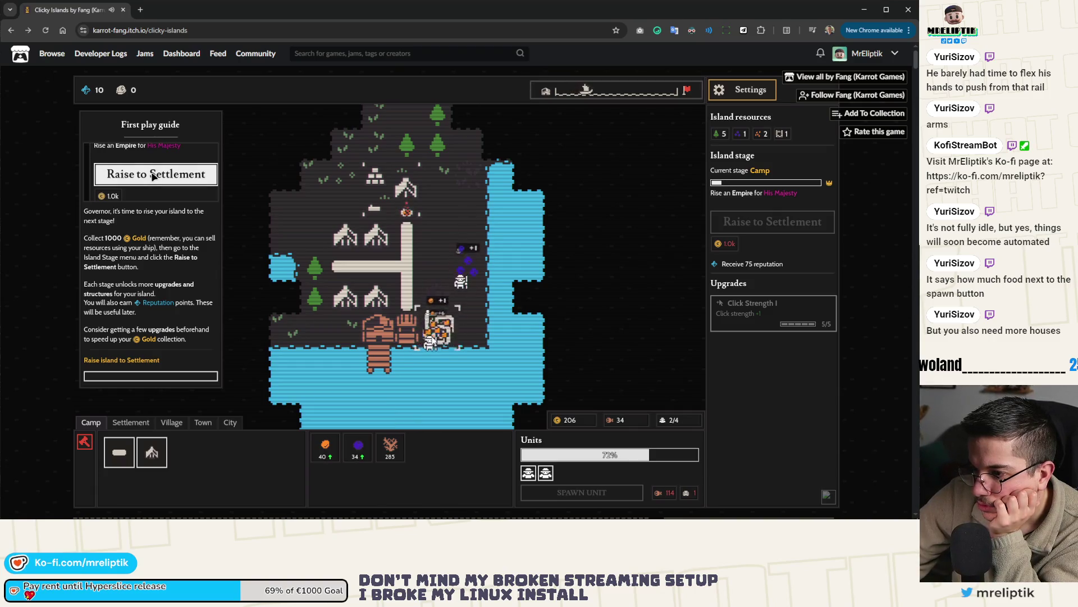
click(433, 340)
click(433, 339)
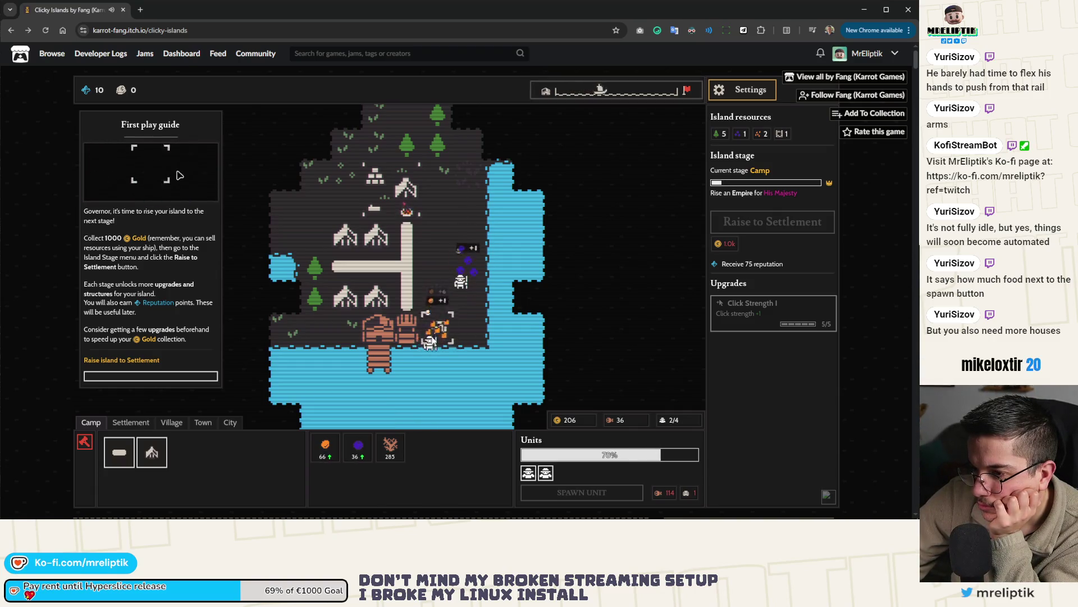
click(433, 339)
scroll(154, 177, down, 1)
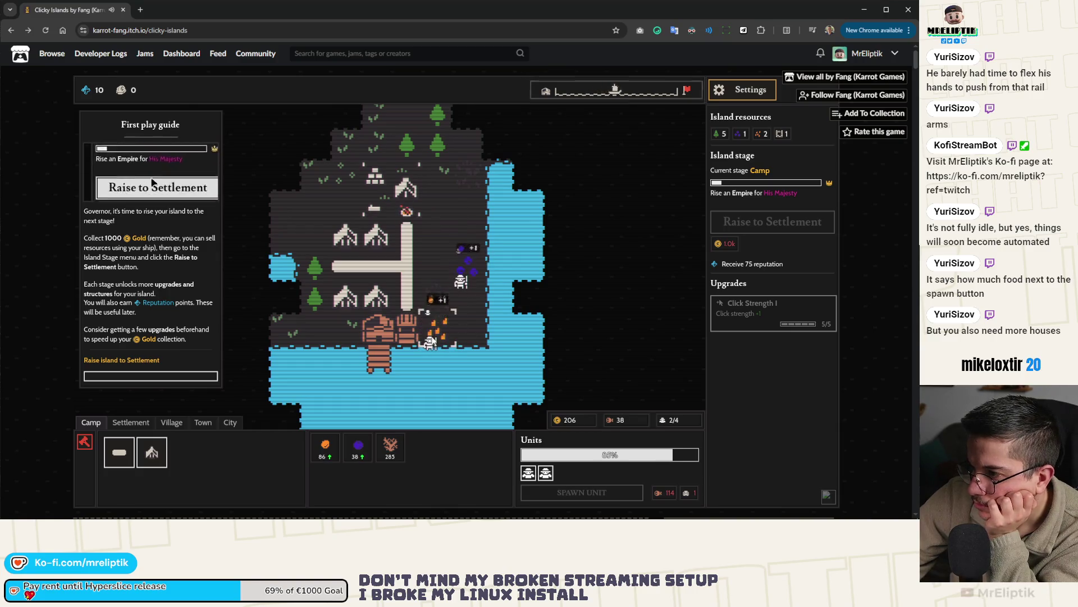
scroll(152, 176, up, 2)
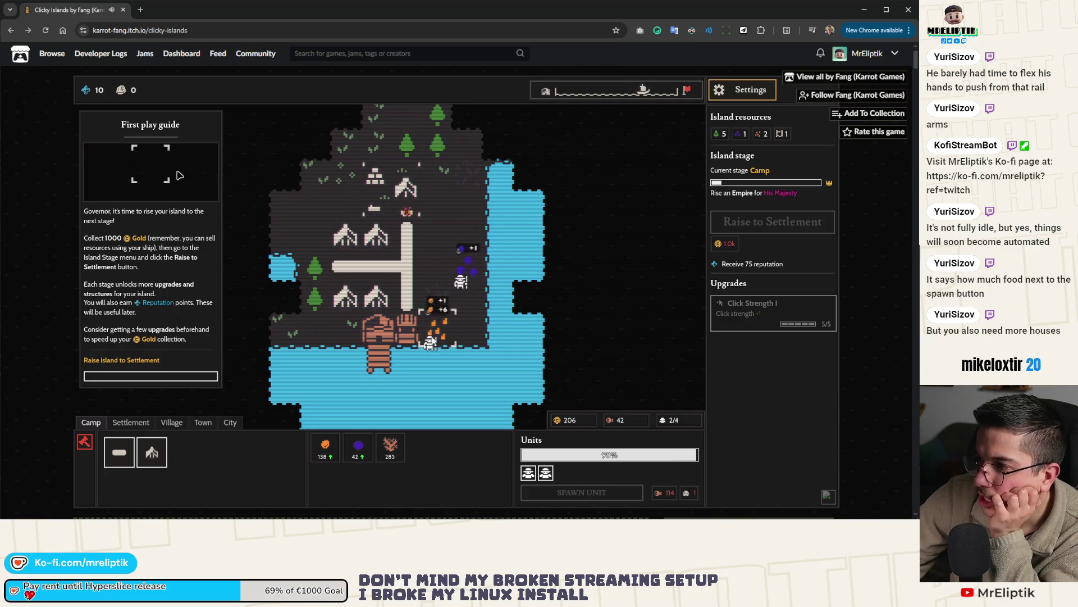
scroll(153, 175, down, 1)
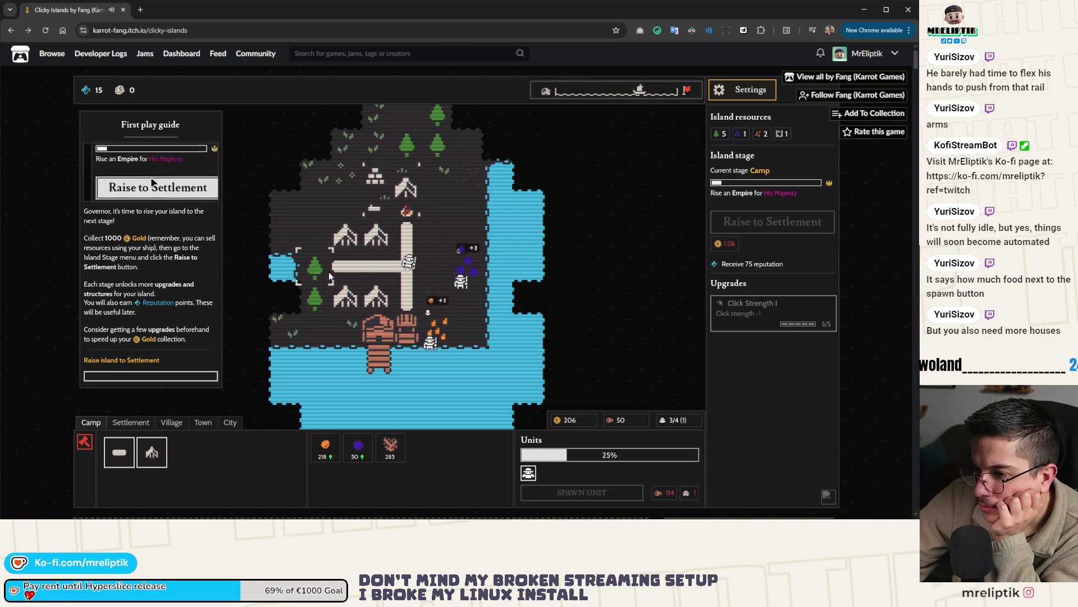
Harvest extra food from the food tile.
click(440, 324)
click(439, 325)
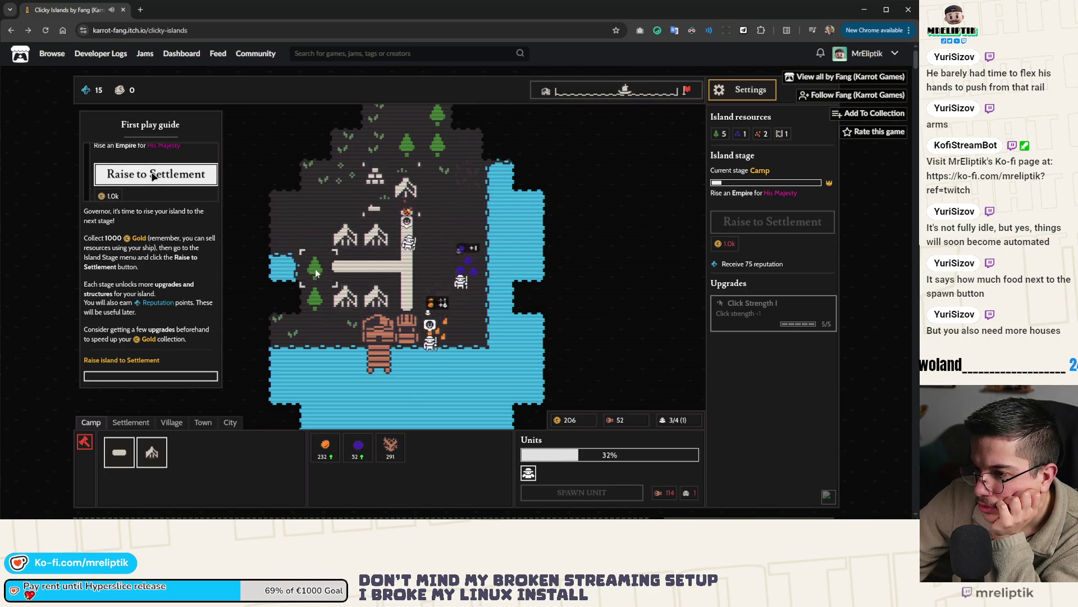
click(441, 337)
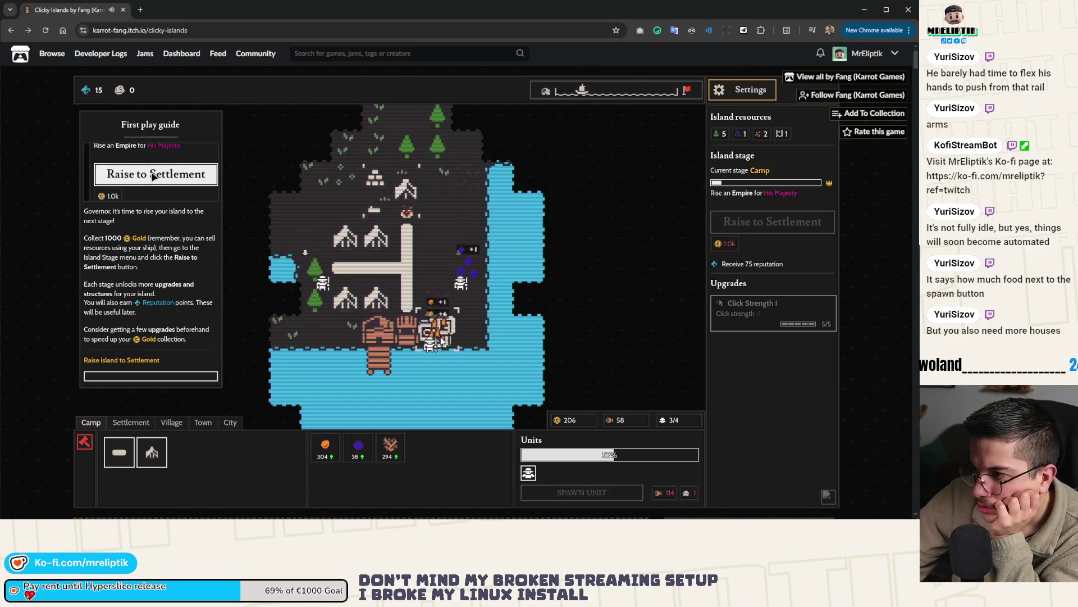
click(442, 340)
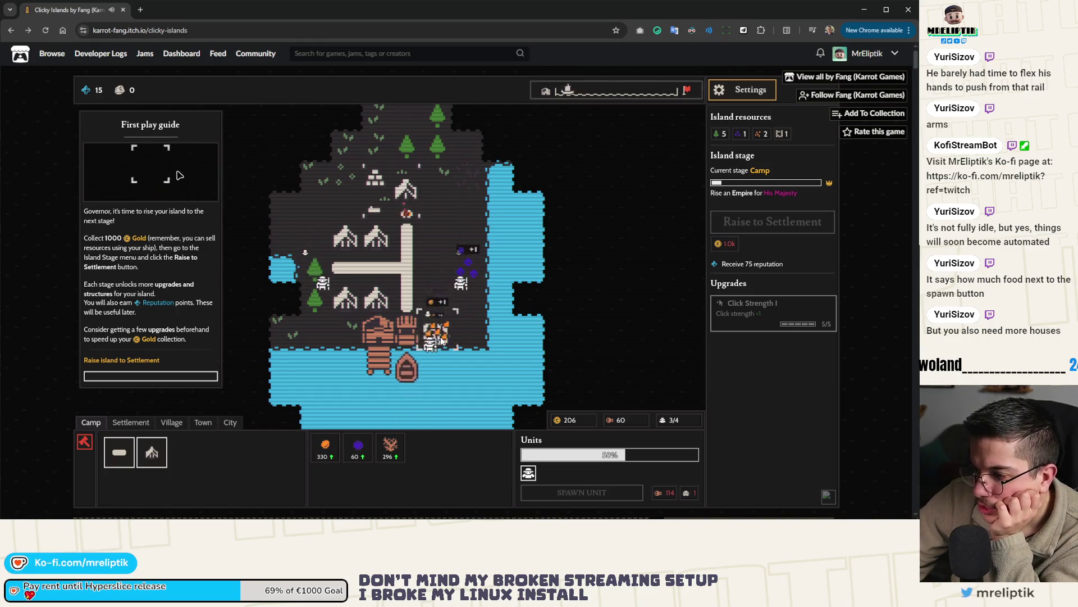
Send the harbour ship off with its amber for gold, then harvest again.
click(409, 366)
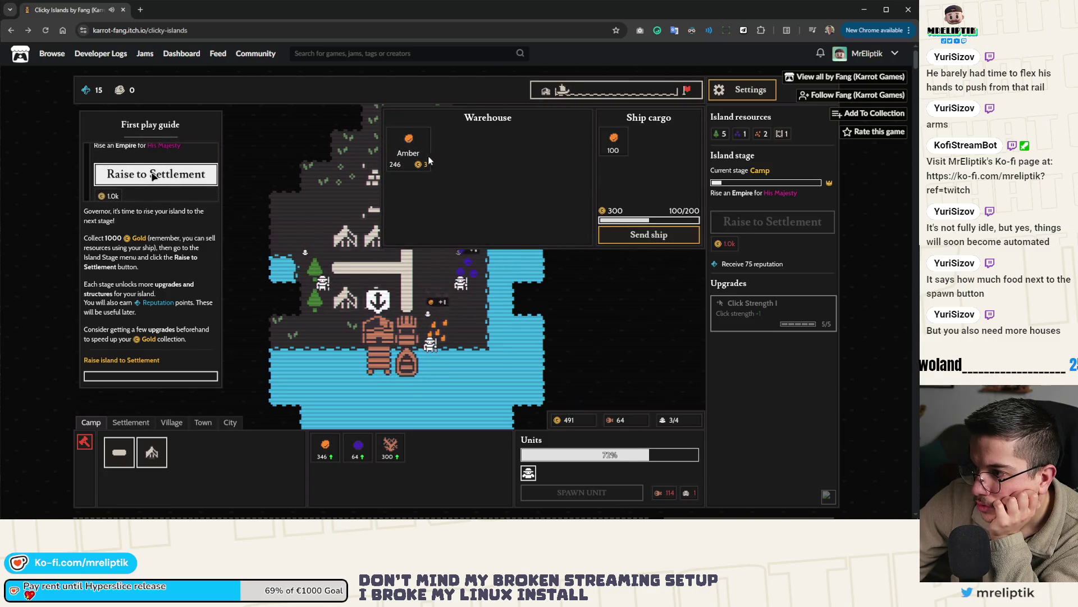
click(623, 235)
click(440, 340)
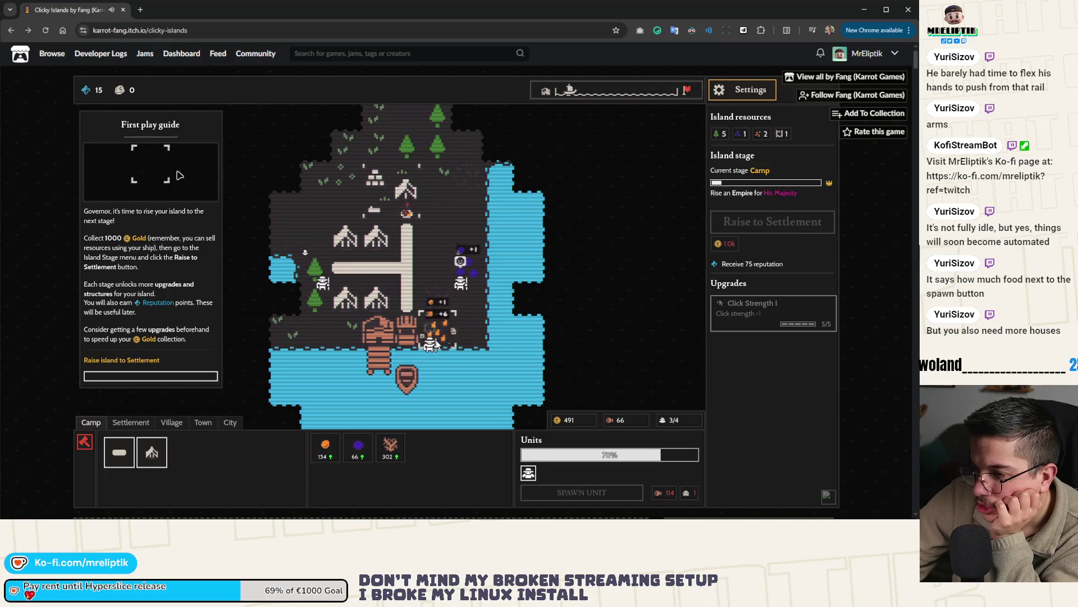
scroll(153, 176, down, 1)
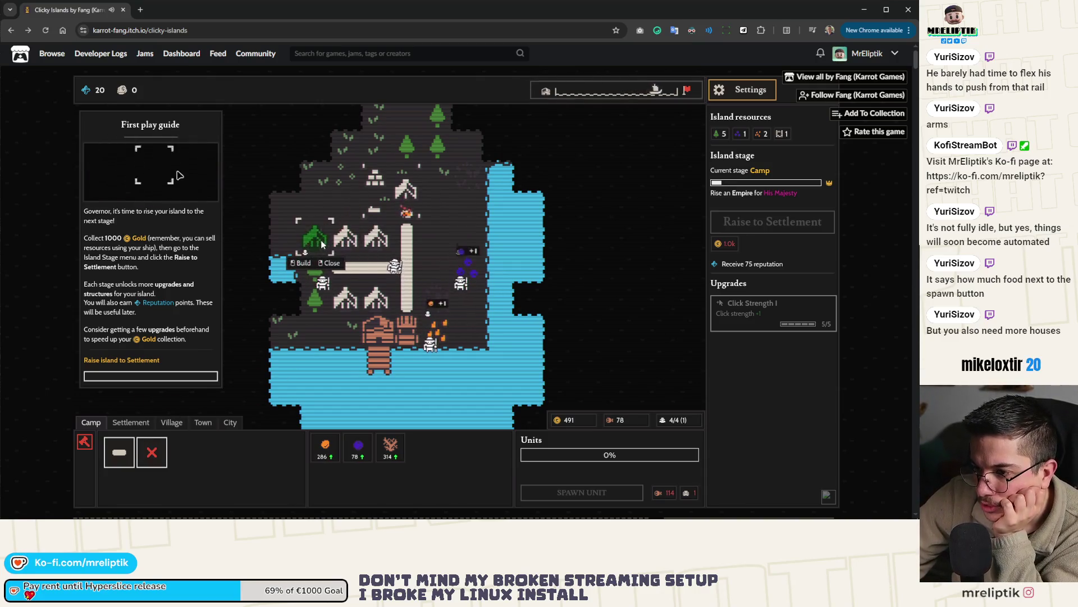
Place three tents around the road, at the camp's left edge and right of the road.
click(322, 241)
click(432, 242)
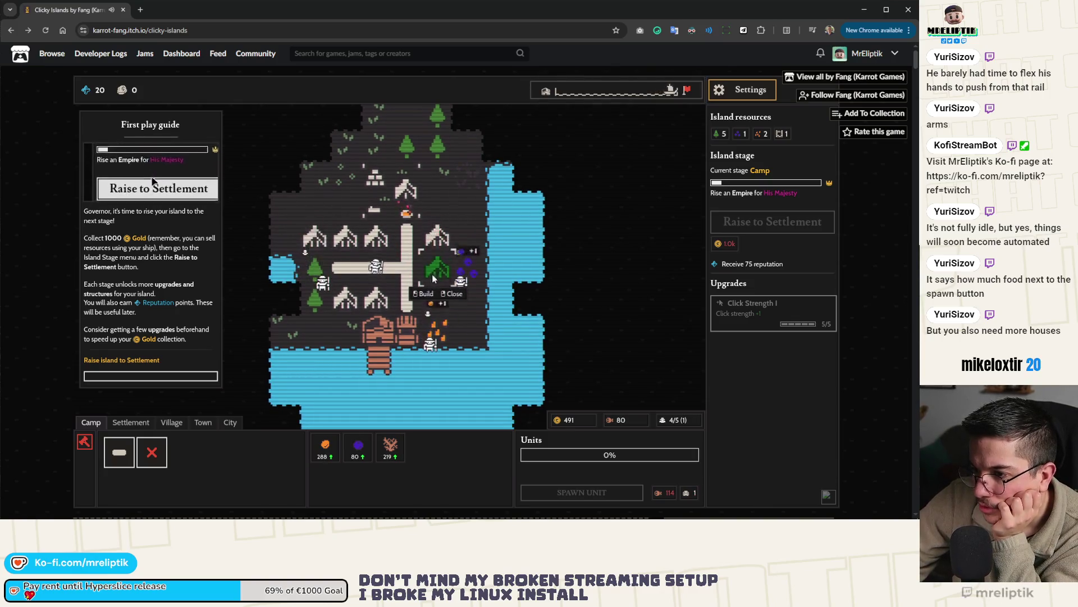
click(426, 274)
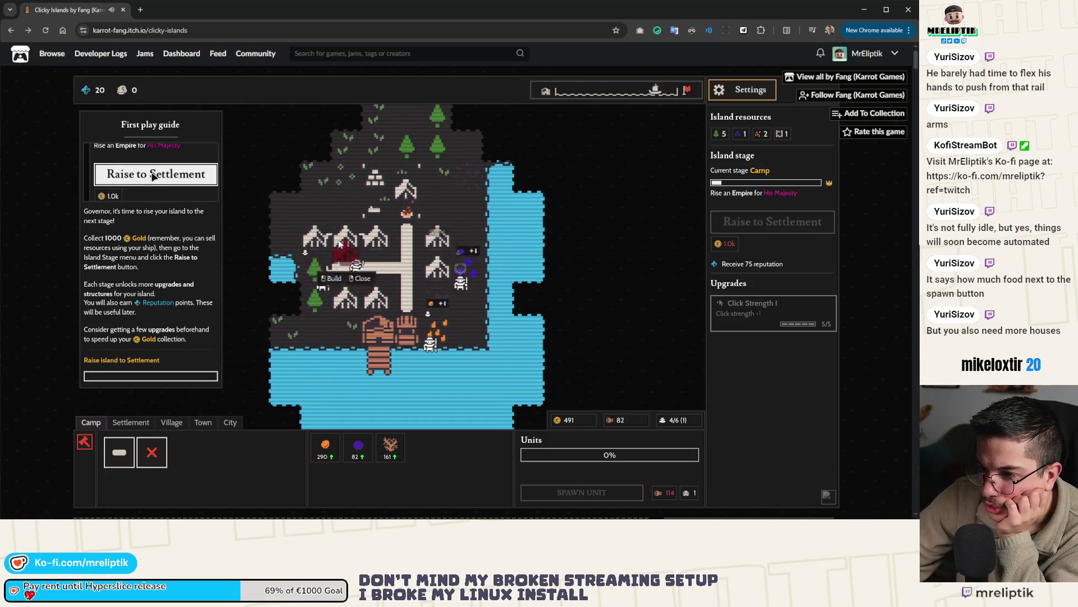
click(319, 242)
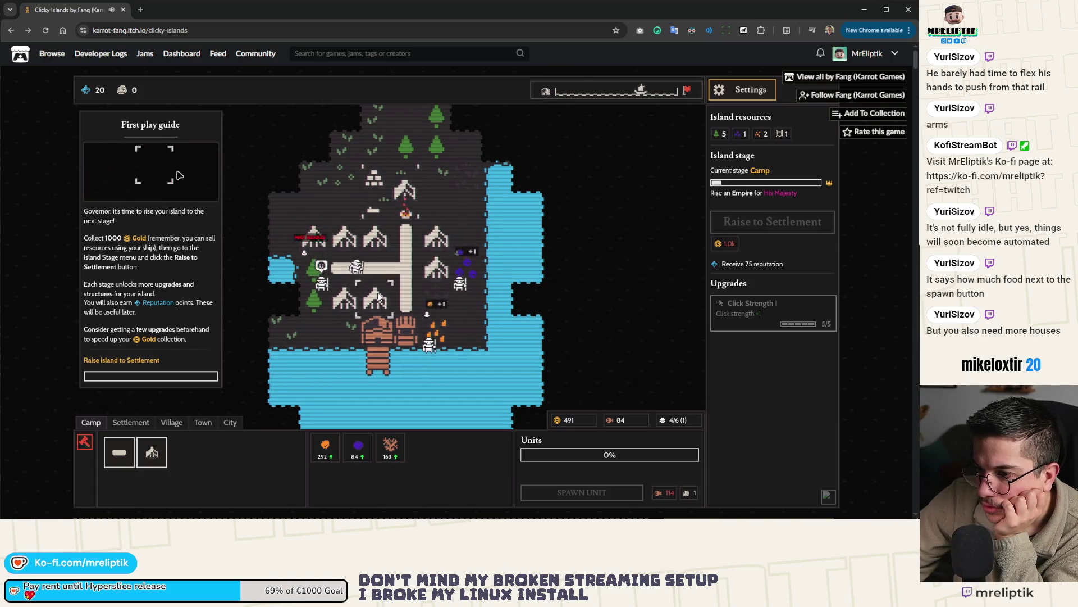
Cancel a fourth tent placement and harvest from the purple resource node.
click(152, 452)
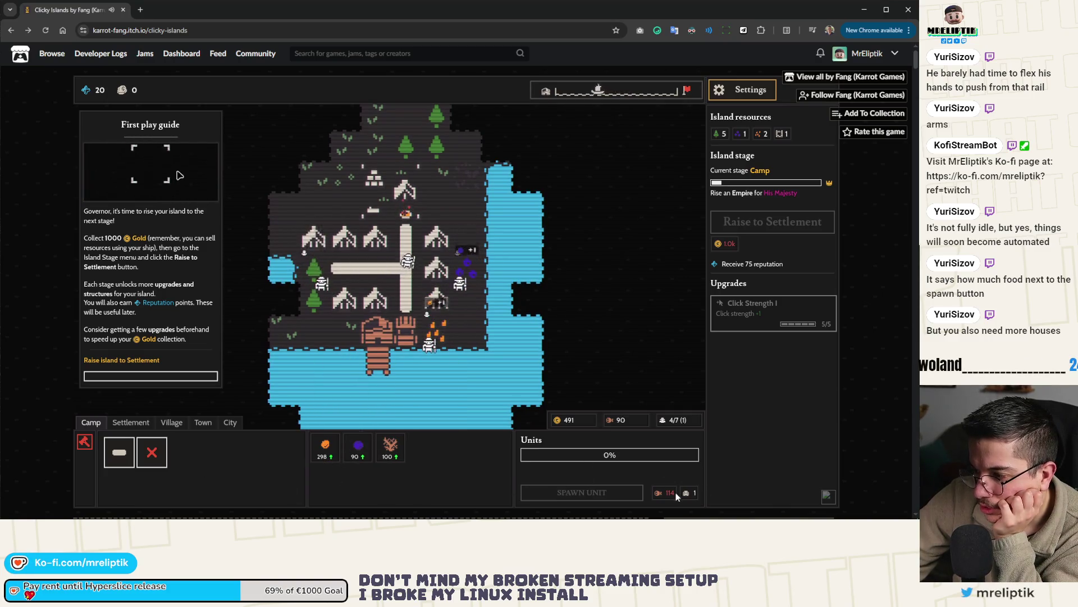
right_click(469, 271)
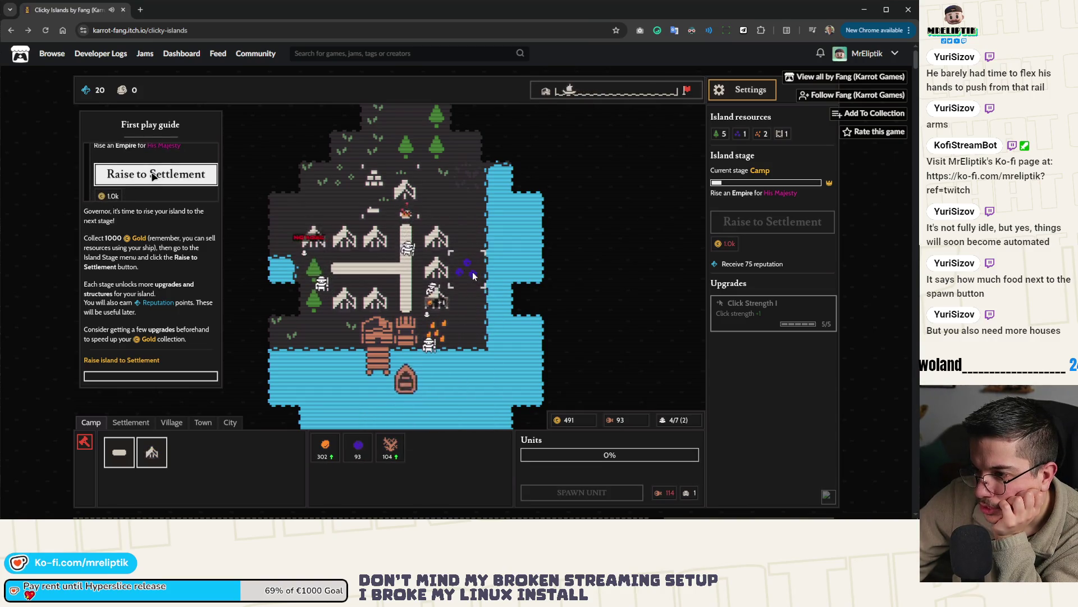
click(473, 271)
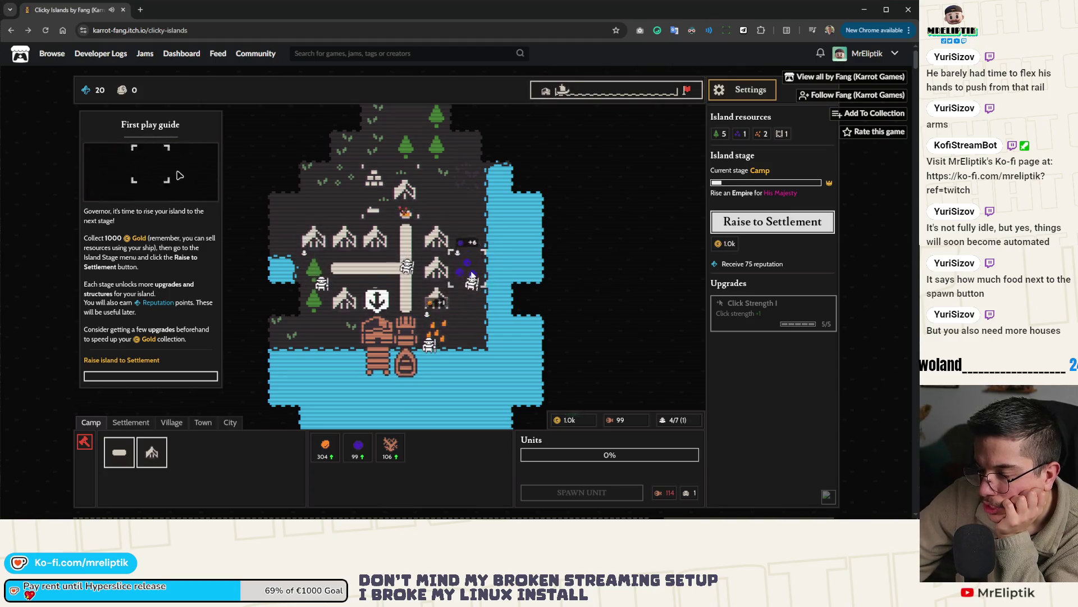
Harvest the purple node again, then load Amber at the dock and send the ship to sell.
click(473, 271)
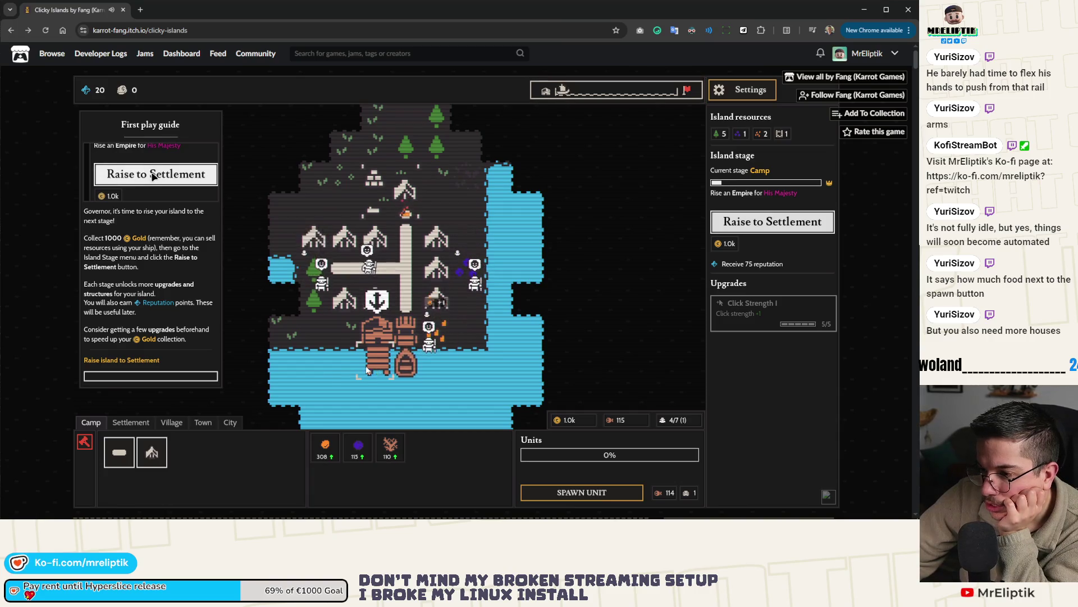
click(375, 338)
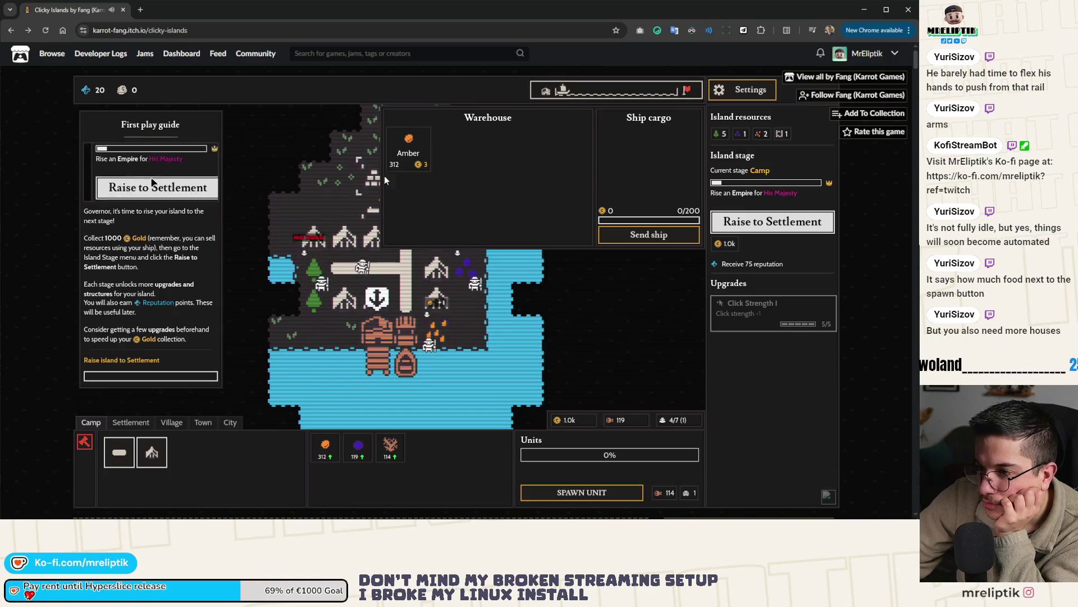
click(407, 150)
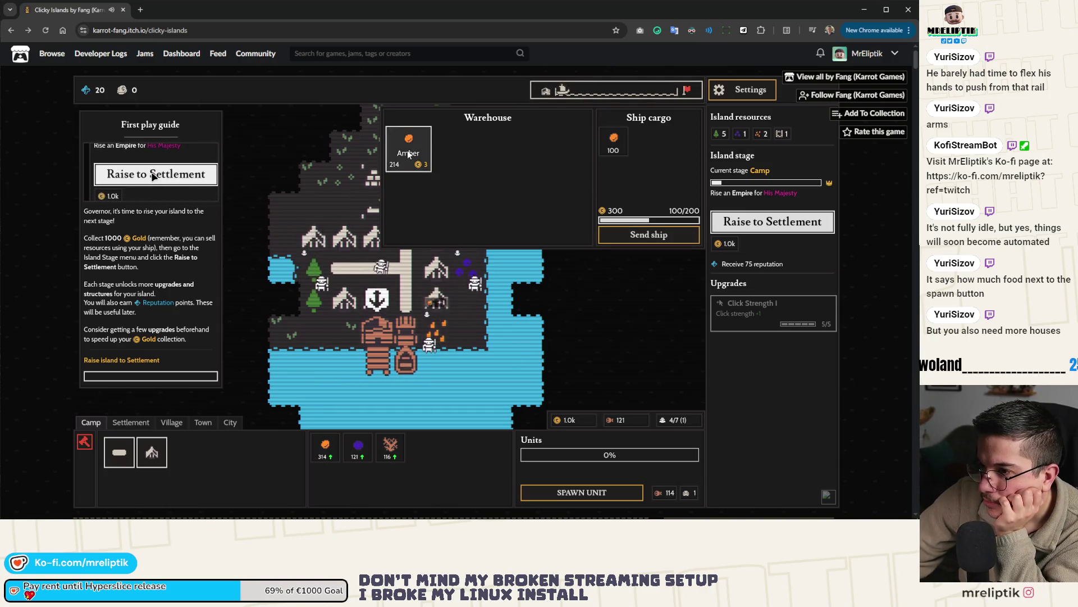
click(649, 234)
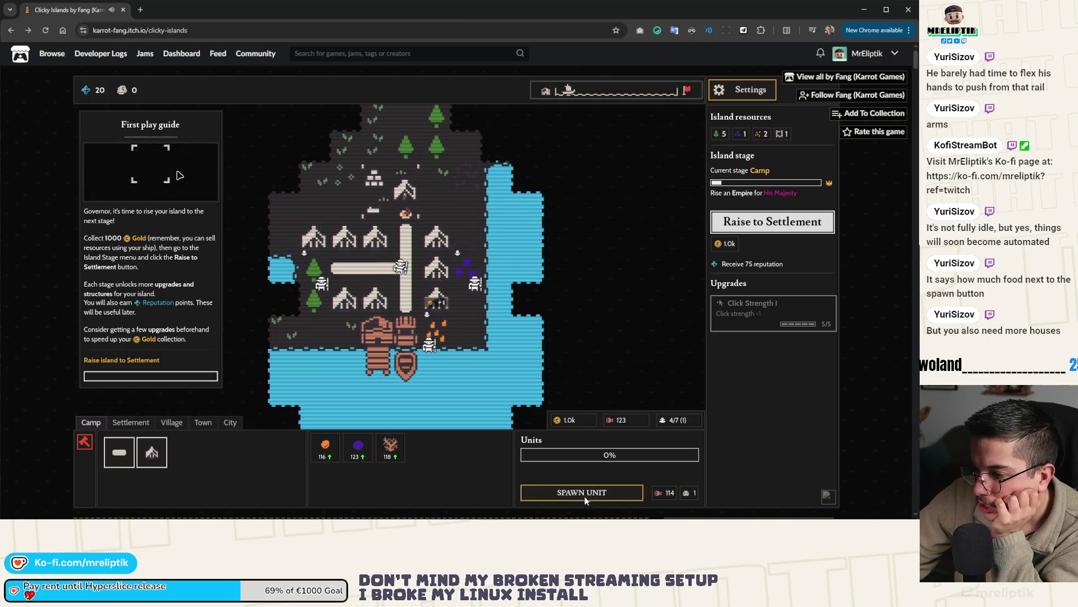
Spawn a new unit and gather food from the food patch repeatedly.
click(537, 490)
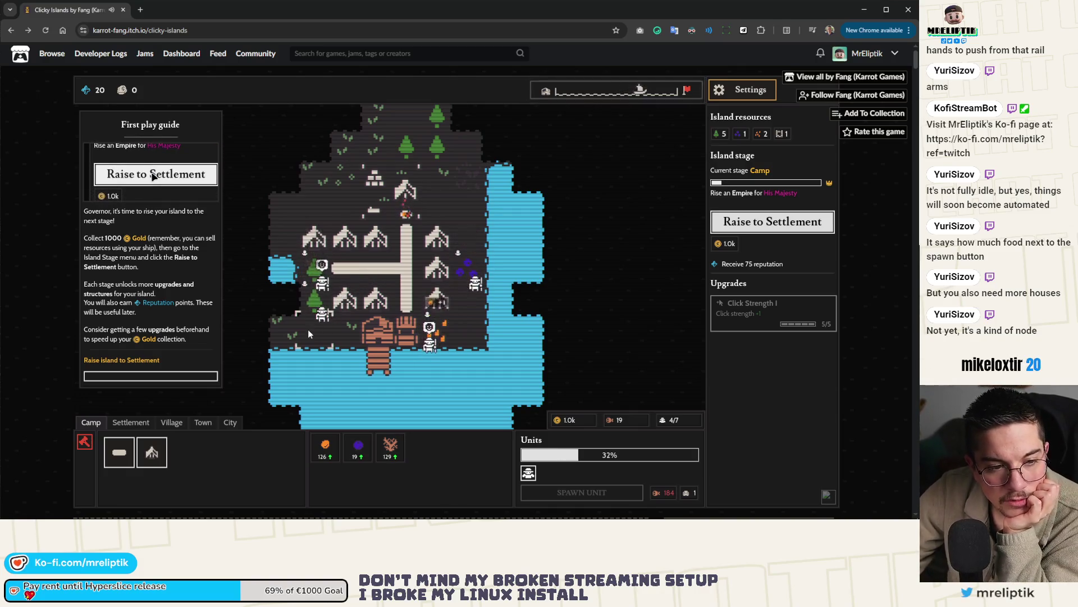
click(439, 334)
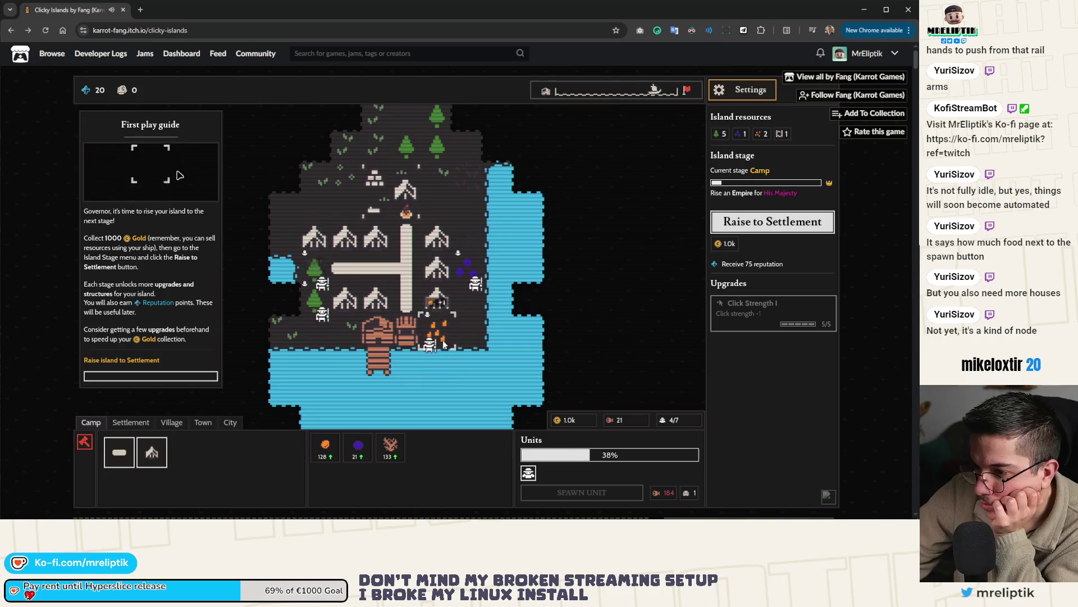
click(442, 335)
click(442, 336)
click(442, 336)
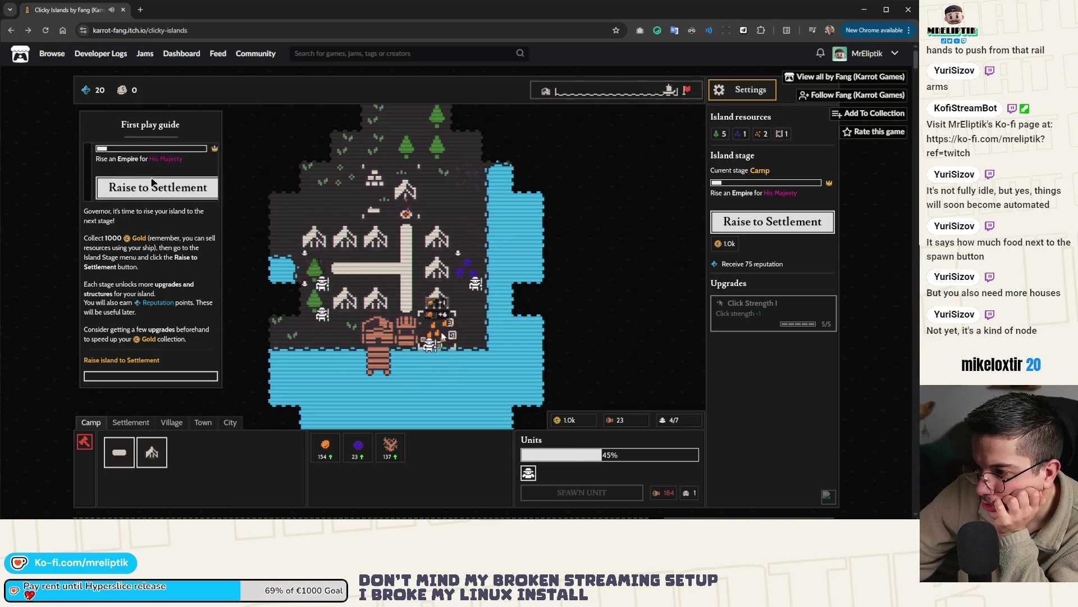
click(442, 336)
click(442, 335)
click(442, 335)
click(442, 335)
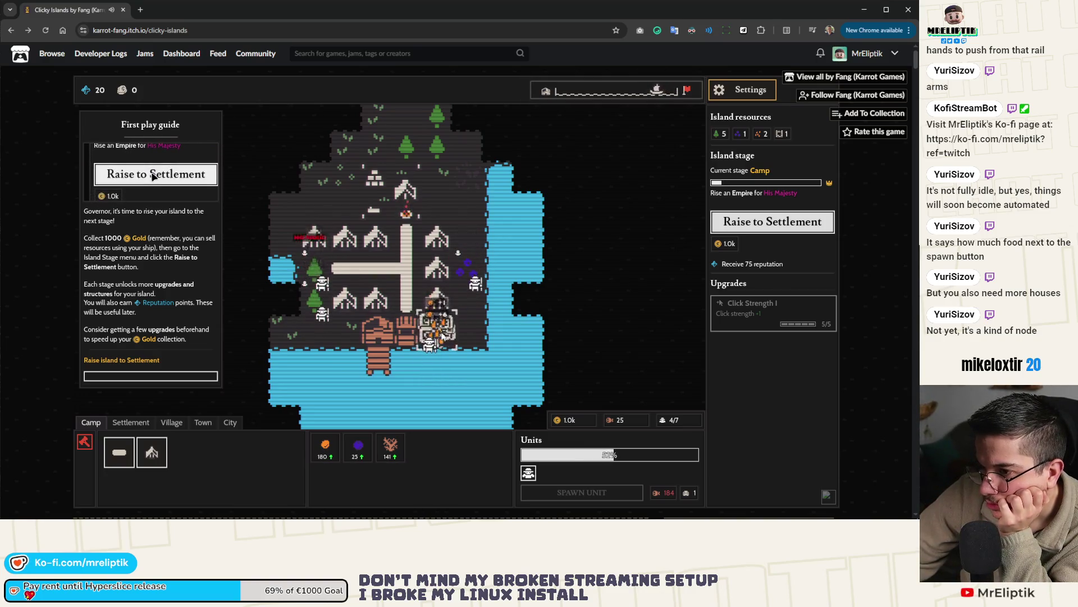
Harvest the purple resource patch several times, then raise the island to Settlement.
click(468, 276)
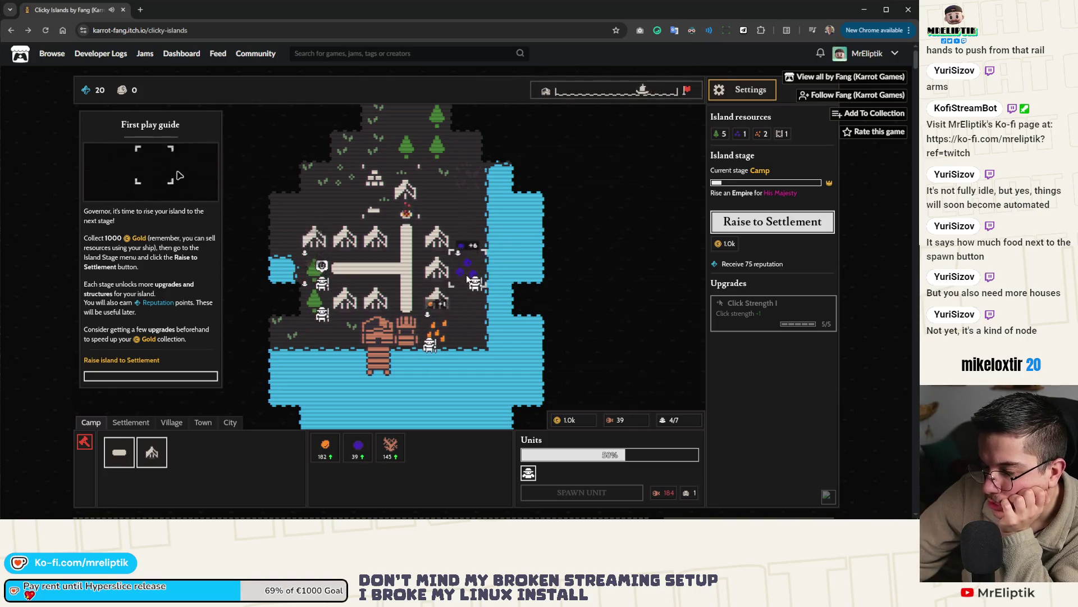
click(467, 275)
click(467, 275)
click(466, 275)
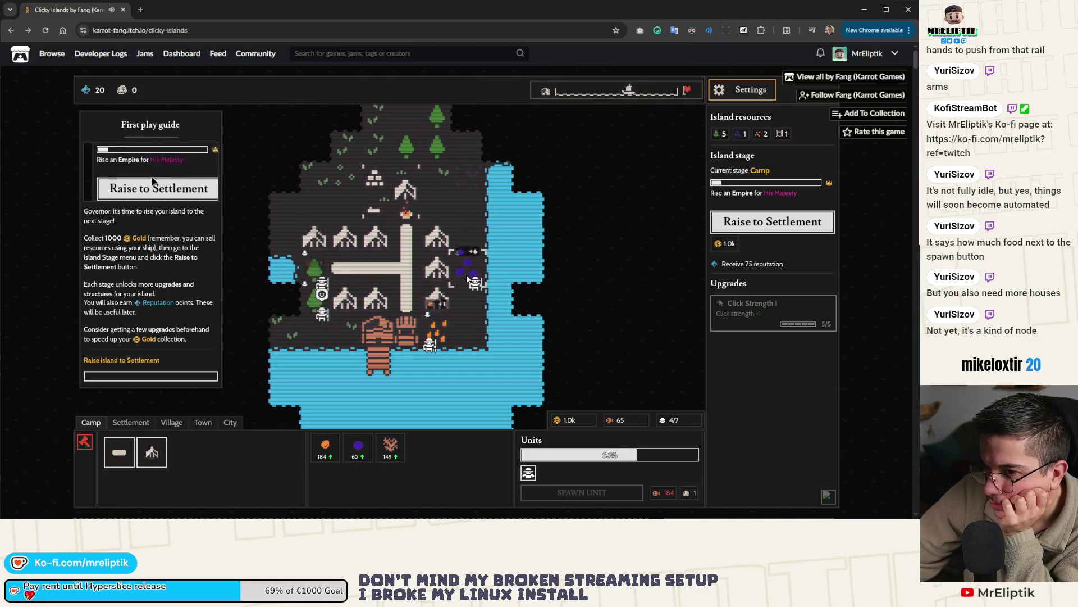
click(468, 277)
click(468, 277)
click(468, 277)
click(468, 278)
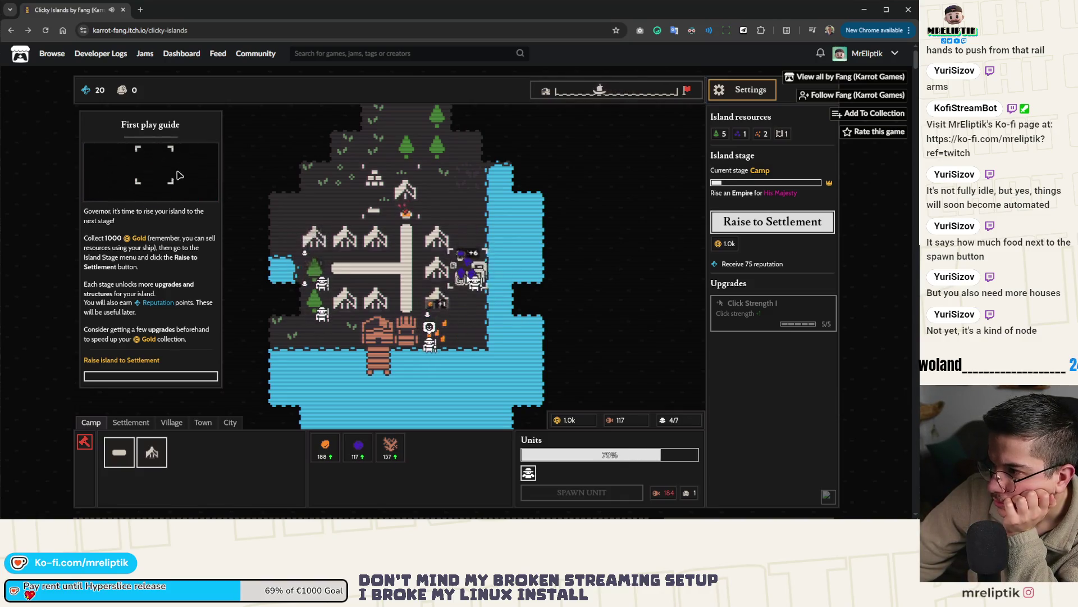
click(773, 222)
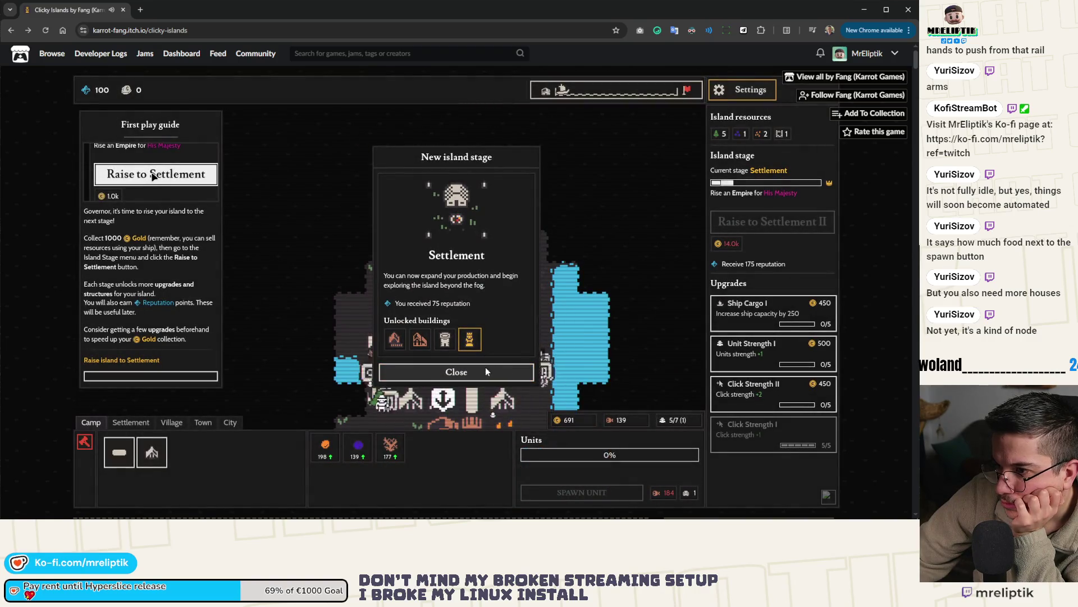
Close the new Settlement stage announcement and pan across the enlarged island.
click(466, 373)
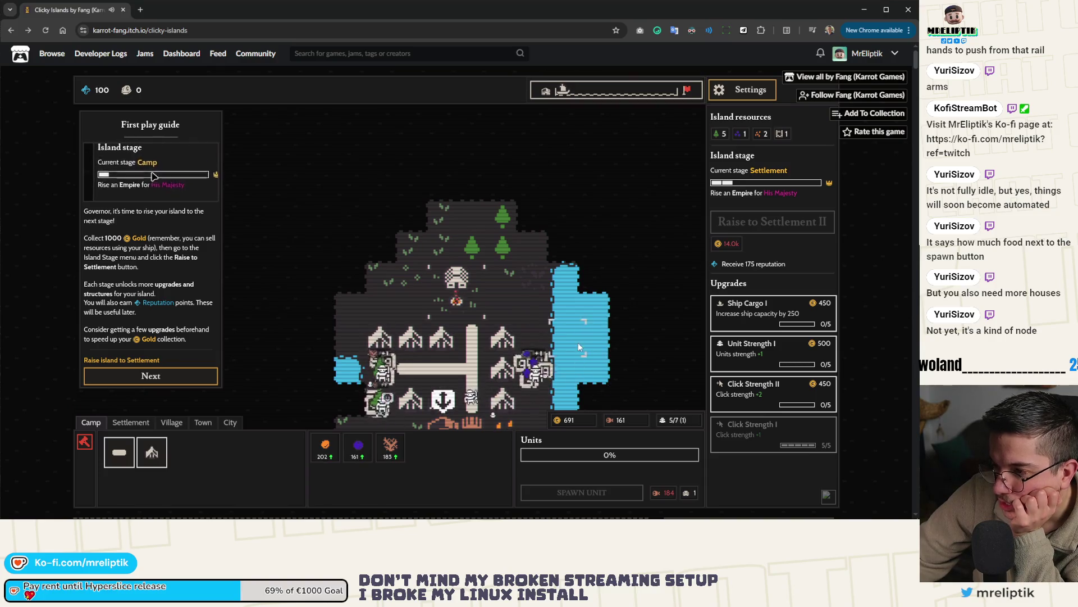
drag(578, 342, 490, 247)
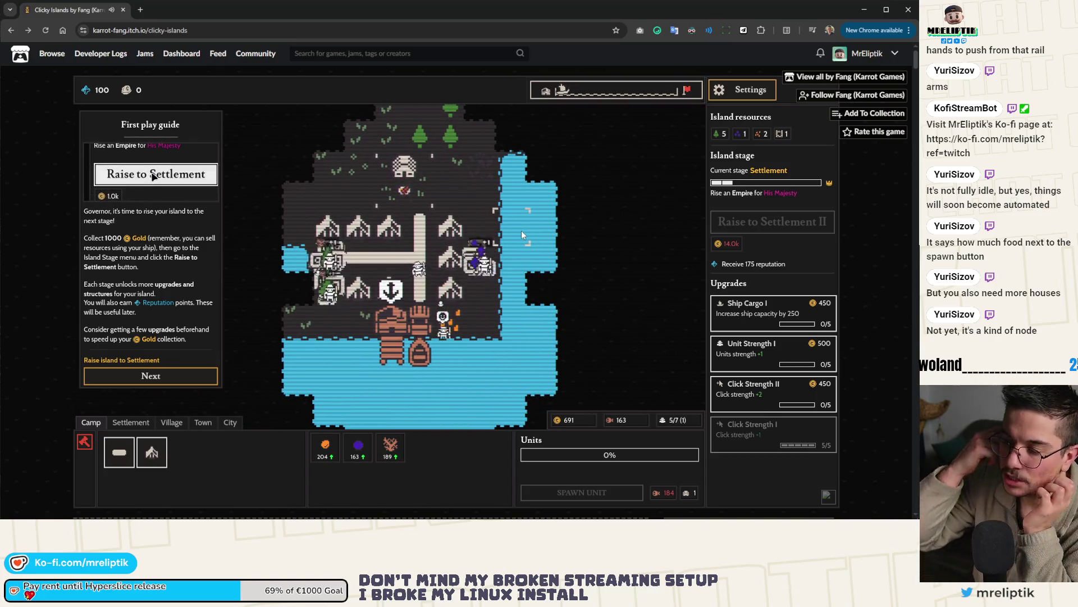